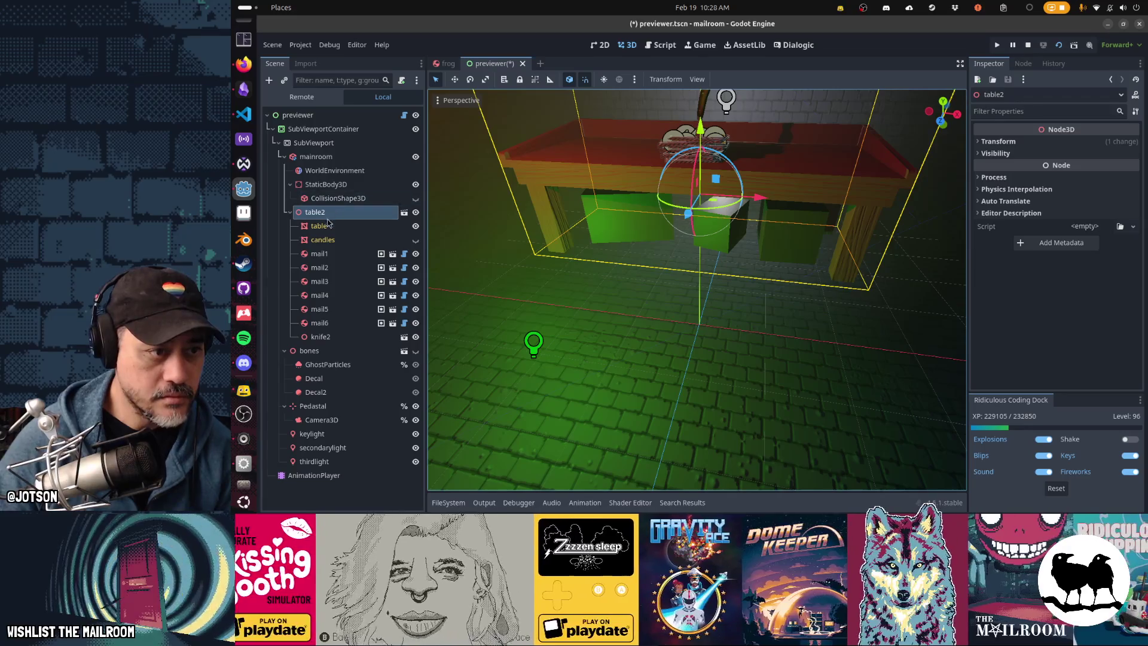
# Nudge table2 through knife2 together in the viewport, save the previewer scene, then select mail1.
pyautogui.keyDown('shift'); pyautogui.click(326, 339); pyautogui.keyUp('shift')
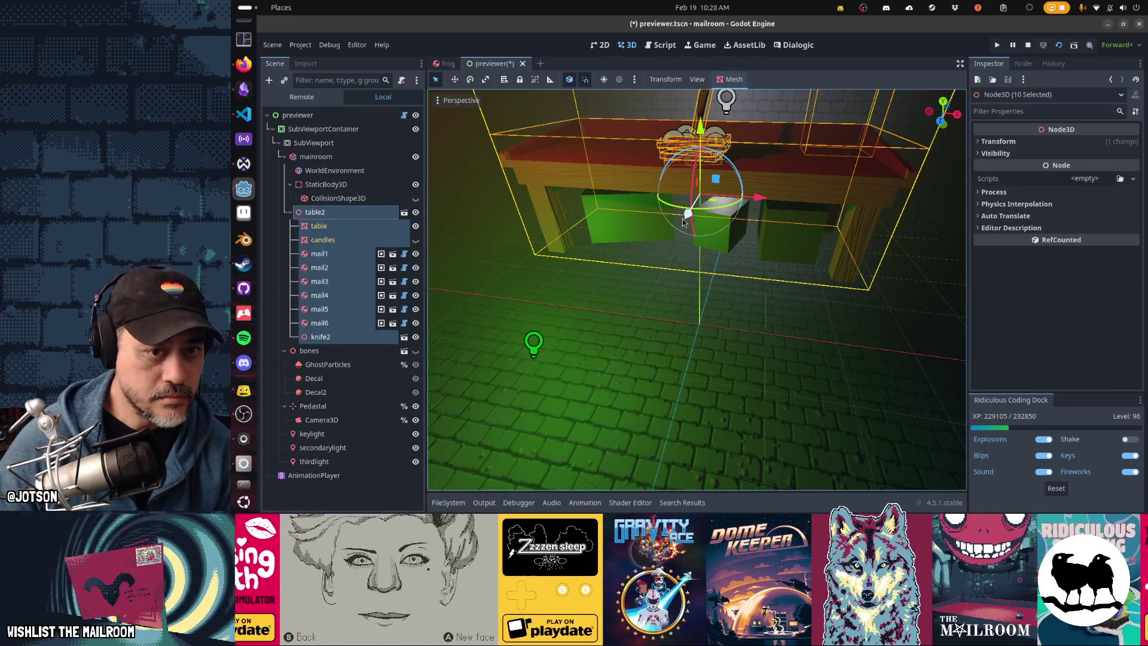
pyautogui.moveTo(688, 215); pyautogui.dragTo(703, 214)
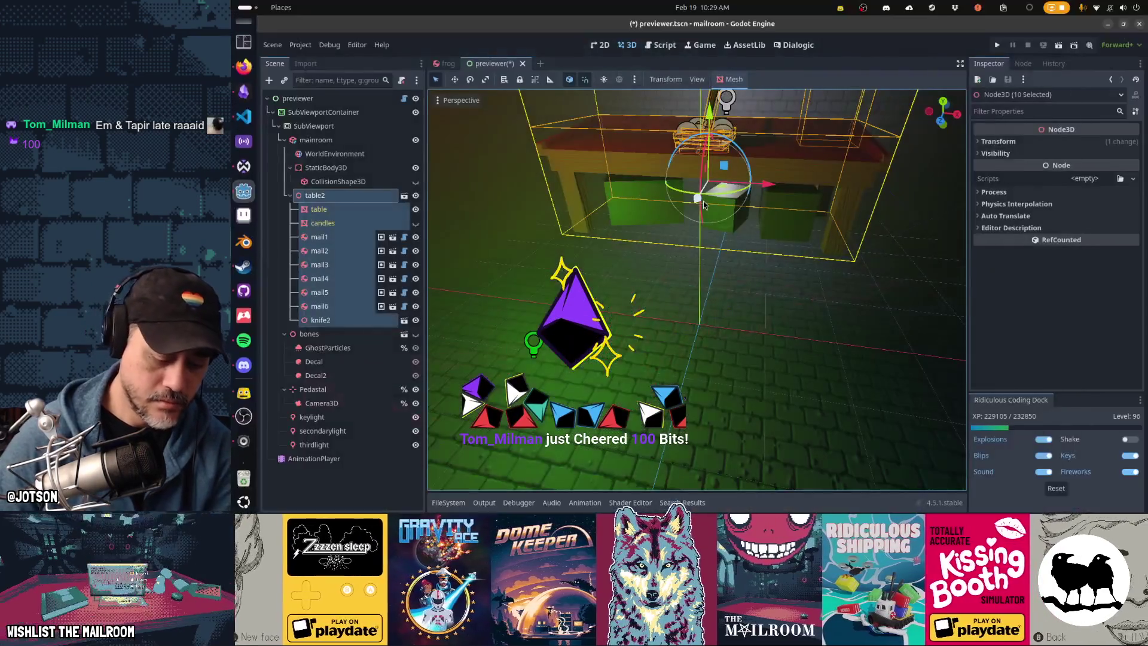
pyautogui.hotkey('ctrl', 's')
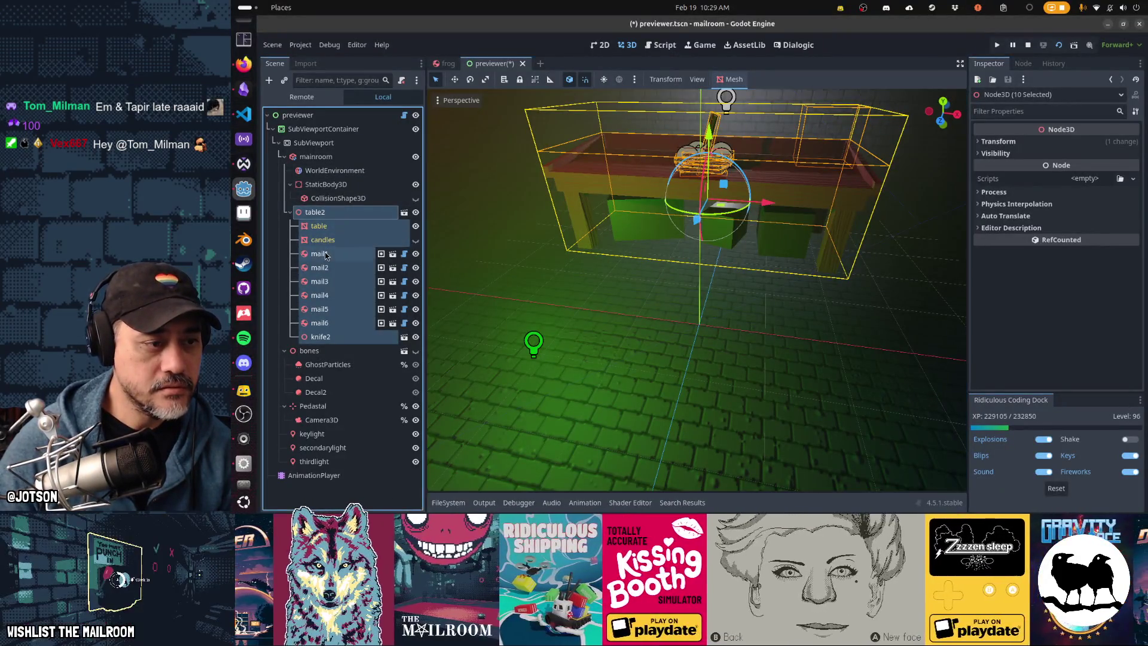
pyautogui.click(325, 254)
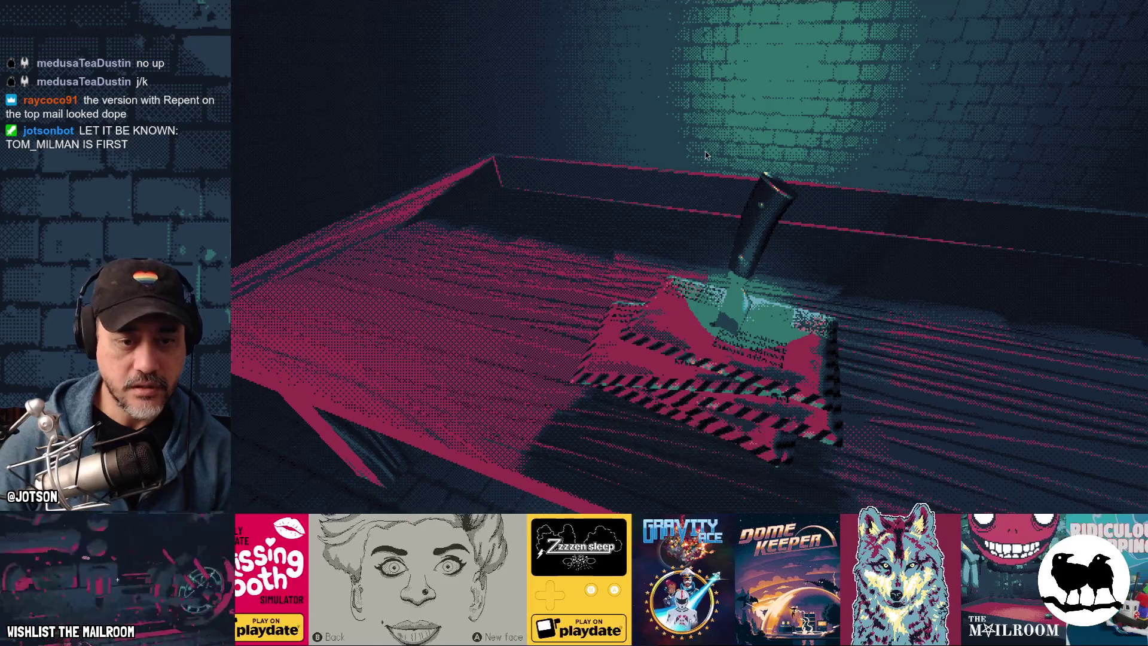
# Close the running game view and switch to the Figma file in the browser.
pyautogui.press('F8')
pyautogui.hotkey('alt', 'Tab')
pyautogui.hotkey('alt', 'Tab')
pyautogui.hotkey('alt', 'Tab')
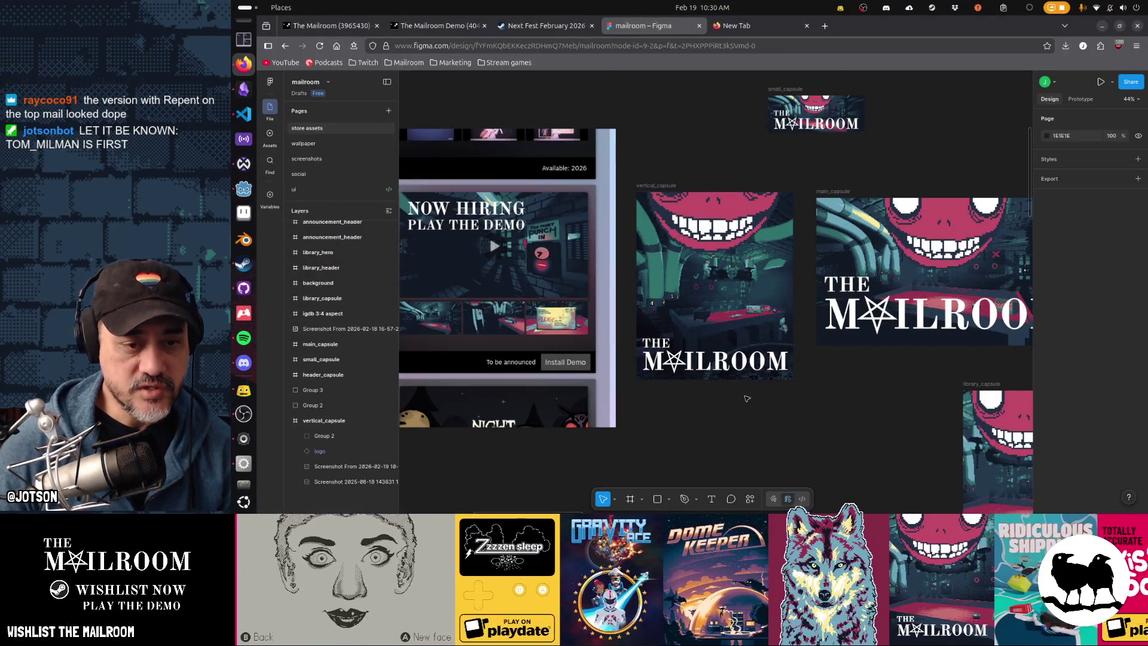
# Paste the Godot screenshot into vertical_capsule and place its layer beneath the logo.
pyautogui.scroll(-5, 847, 239)
pyautogui.scroll(3, 847, 239)
pyautogui.hscroll(3, 848, 240)
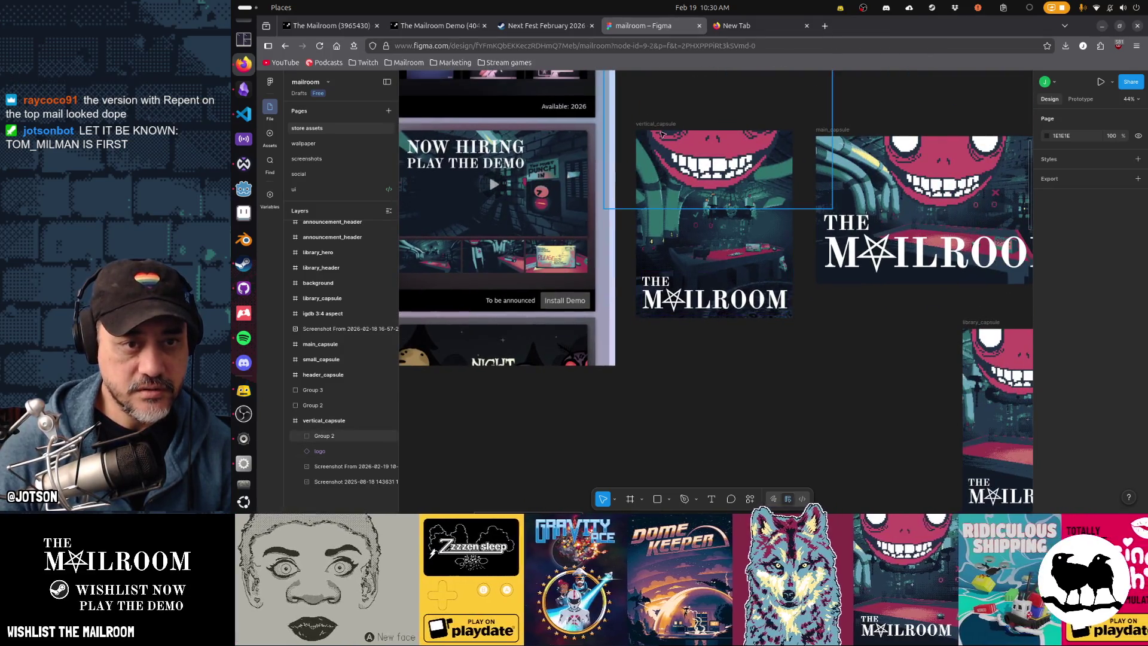
pyautogui.click(738, 290)
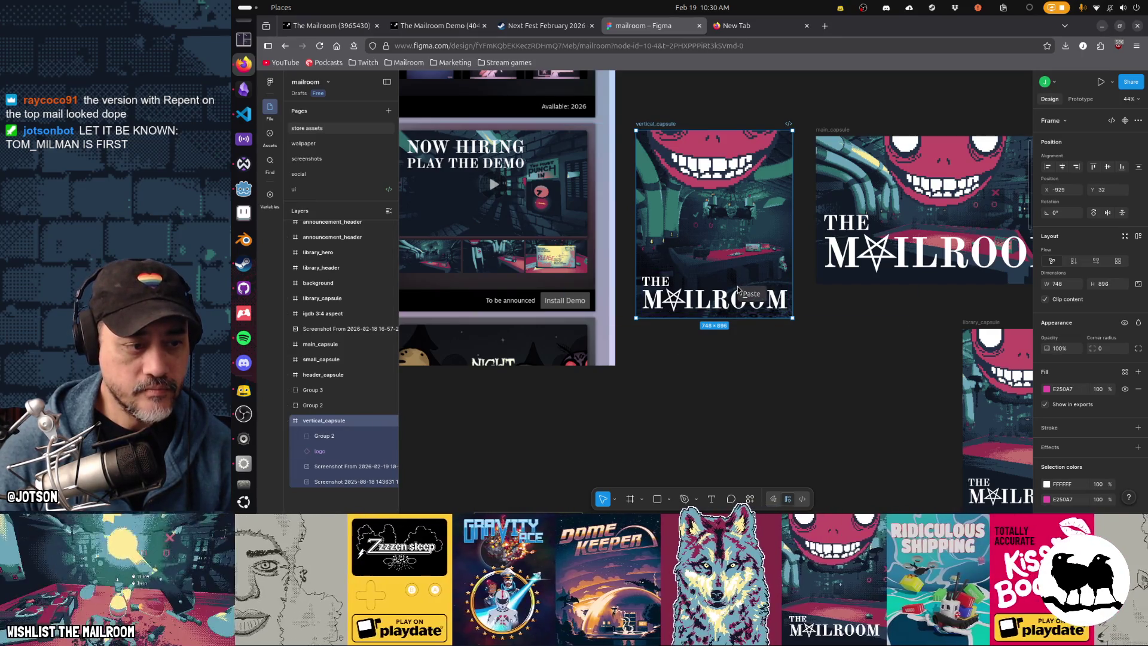
pyautogui.click(752, 294)
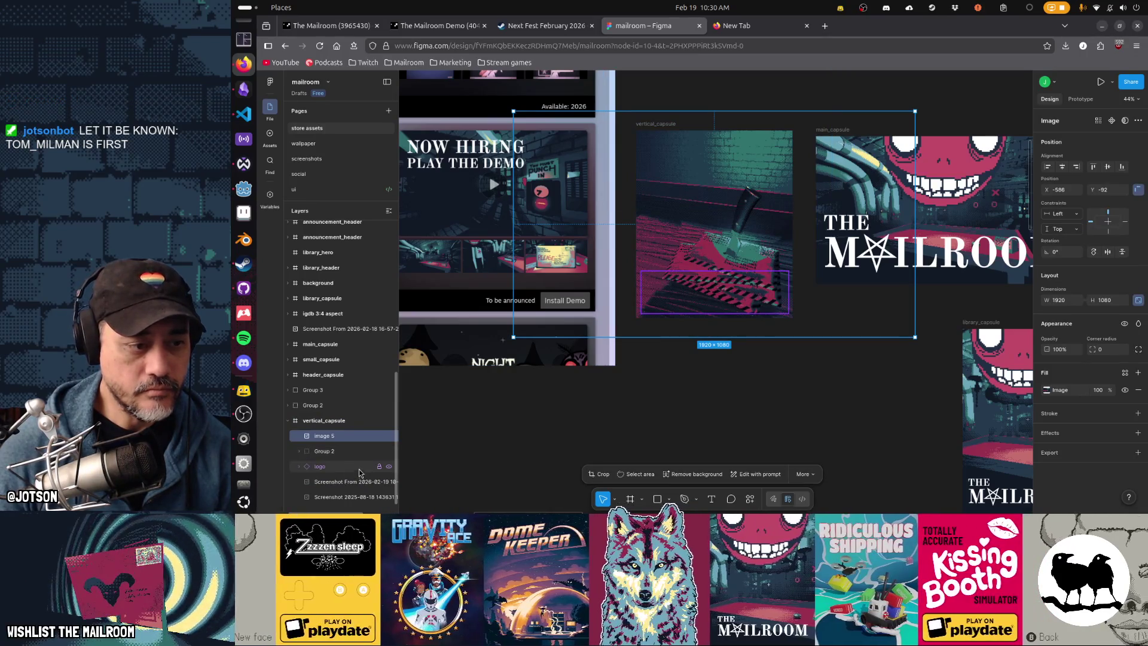
pyautogui.moveTo(345, 473); pyautogui.dragTo(347, 474)
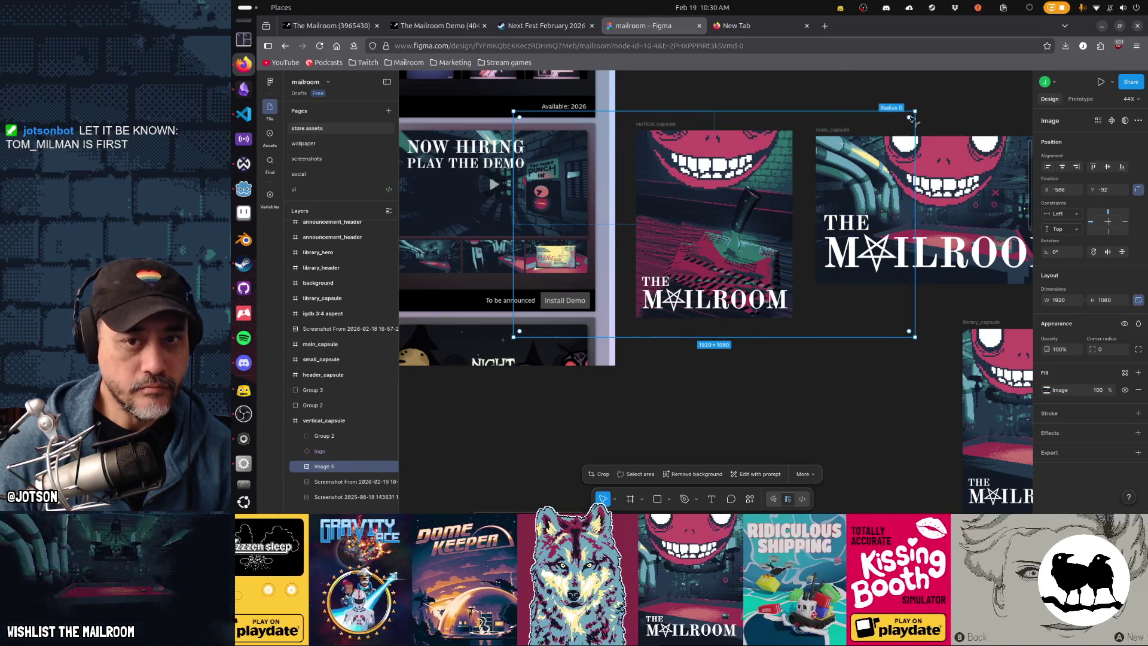
# Reposition the screenshot inside the capsule and hide the grinning-face Group 2 artwork.
pyautogui.moveTo(915, 112)
pyautogui.mouseDown()
pyautogui.moveTo(945, 79)
pyautogui.moveTo(850, 173)
pyautogui.mouseUp()
pyautogui.moveTo(781, 350); pyautogui.dragTo(694, 339)
pyautogui.hotkey('ctrl', 'z')
pyautogui.hotkey('ctrl', 'z')
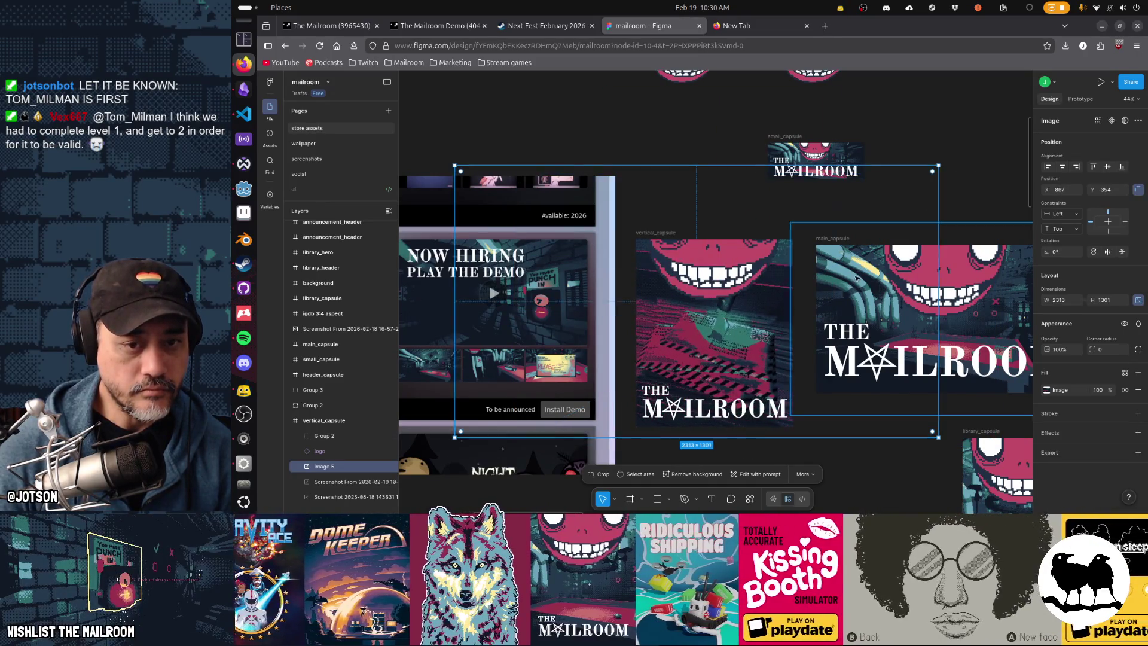
pyautogui.moveTo(741, 360)
pyautogui.mouseDown()
pyautogui.moveTo(728, 355)
pyautogui.moveTo(728, 332)
pyautogui.moveTo(731, 345)
pyautogui.mouseUp()
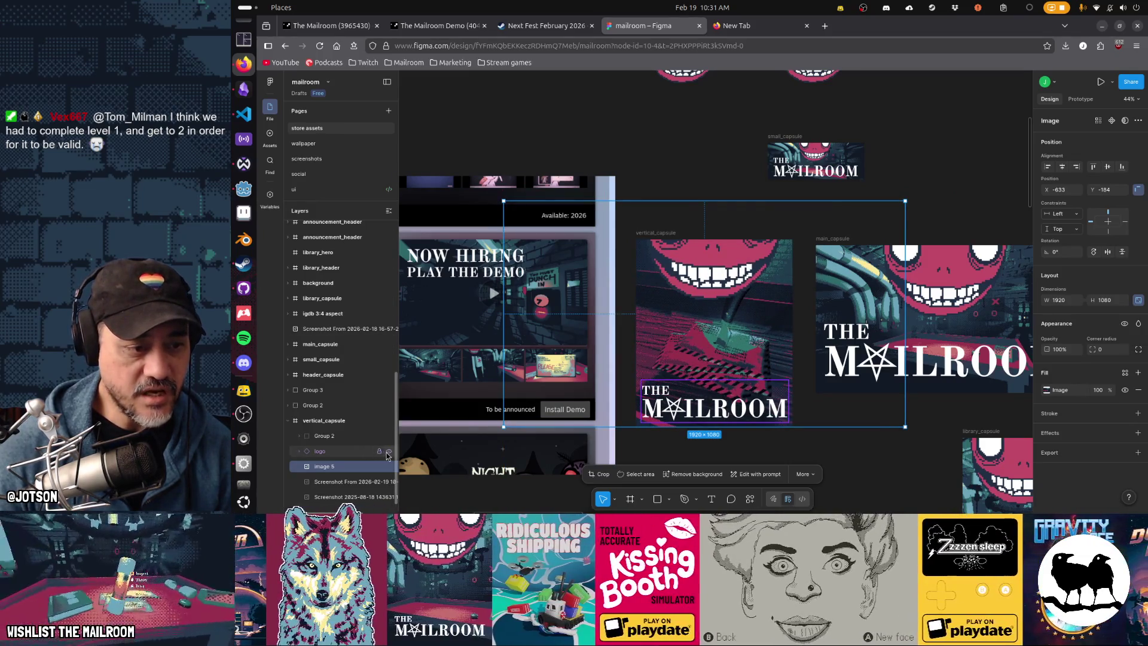
pyautogui.click(388, 437)
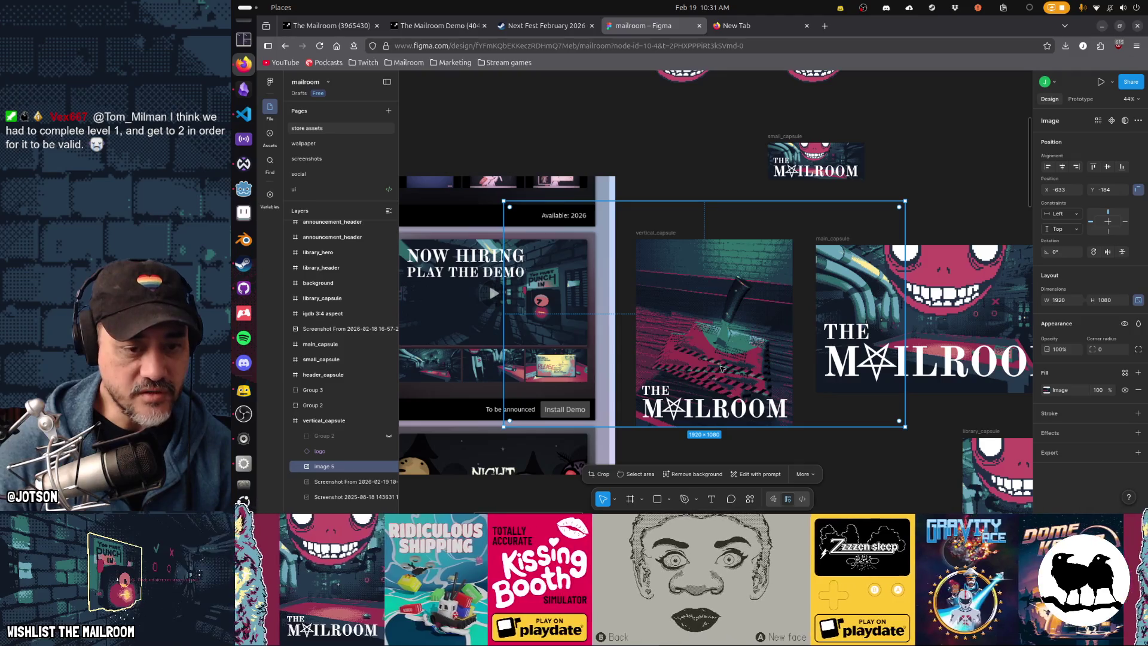
pyautogui.moveTo(721, 369); pyautogui.dragTo(718, 350)
pyautogui.click(891, 448)
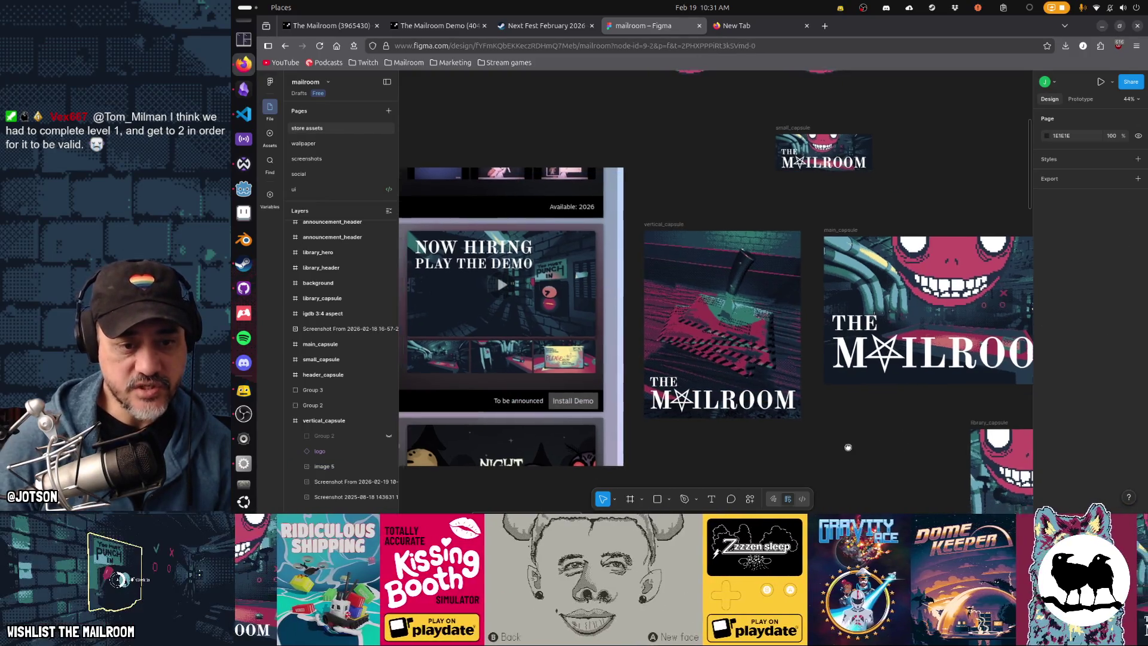
pyautogui.scroll(-2, 886, 413)
pyautogui.hscroll(-2, 885, 413)
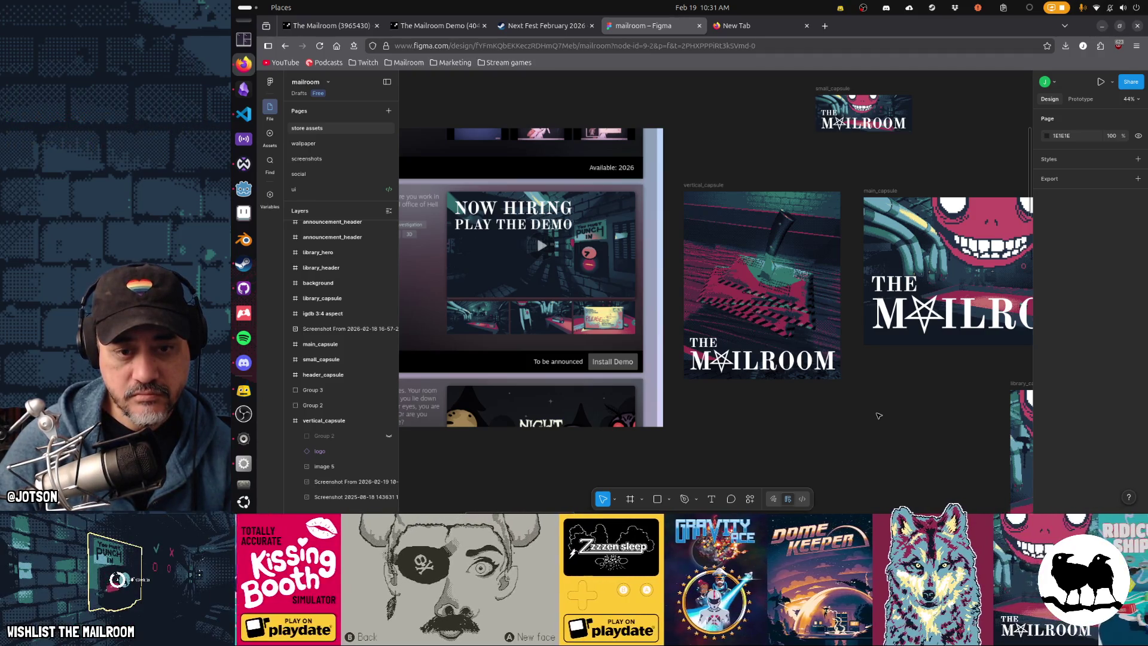
# Return to Godot and rerun the scene preview of the knife-pinned mail stack.
pyautogui.hotkey('alt', 'Tab')
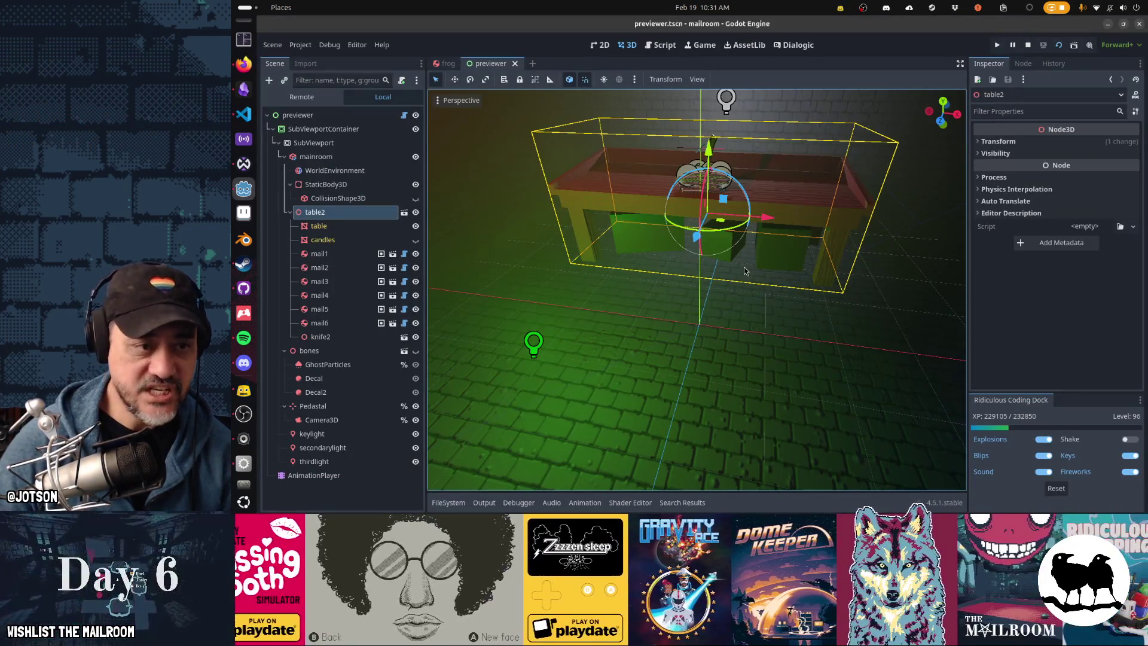
pyautogui.hotkey('alt', 'Tab')
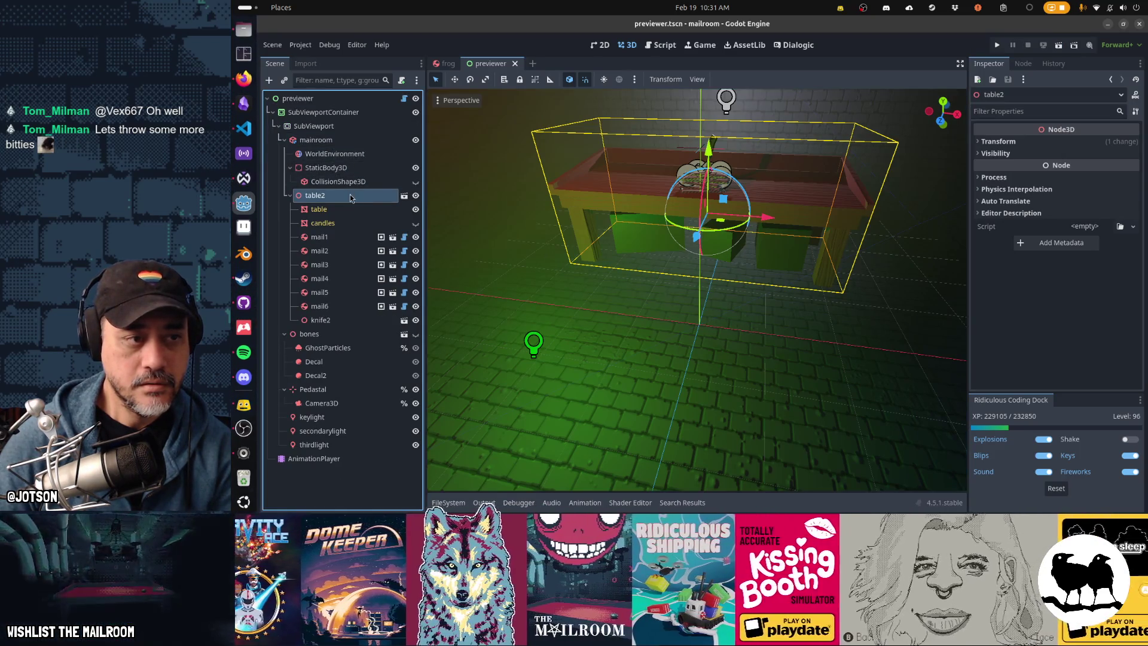
pyautogui.press('F5')
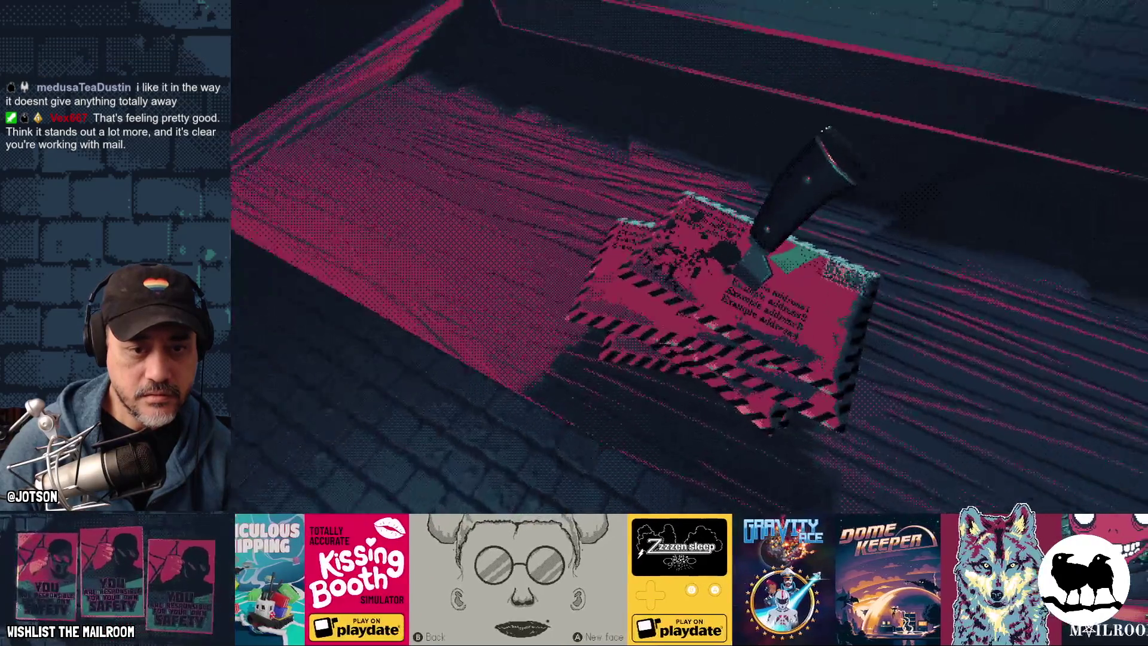
pyautogui.press('F8')
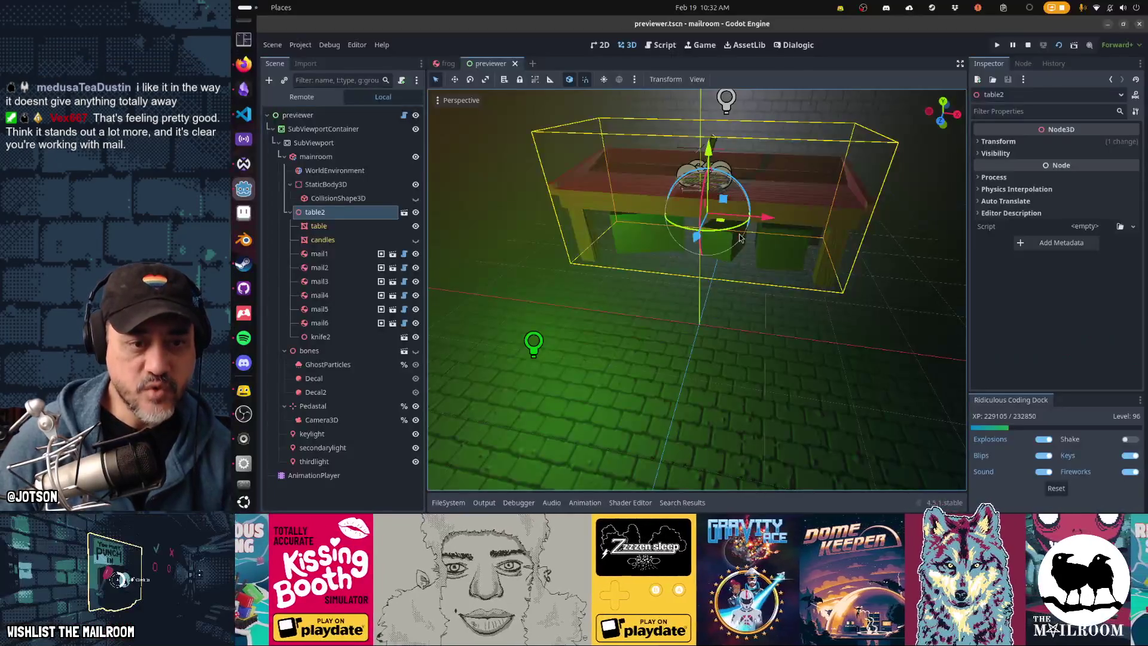
pyautogui.press('F6')
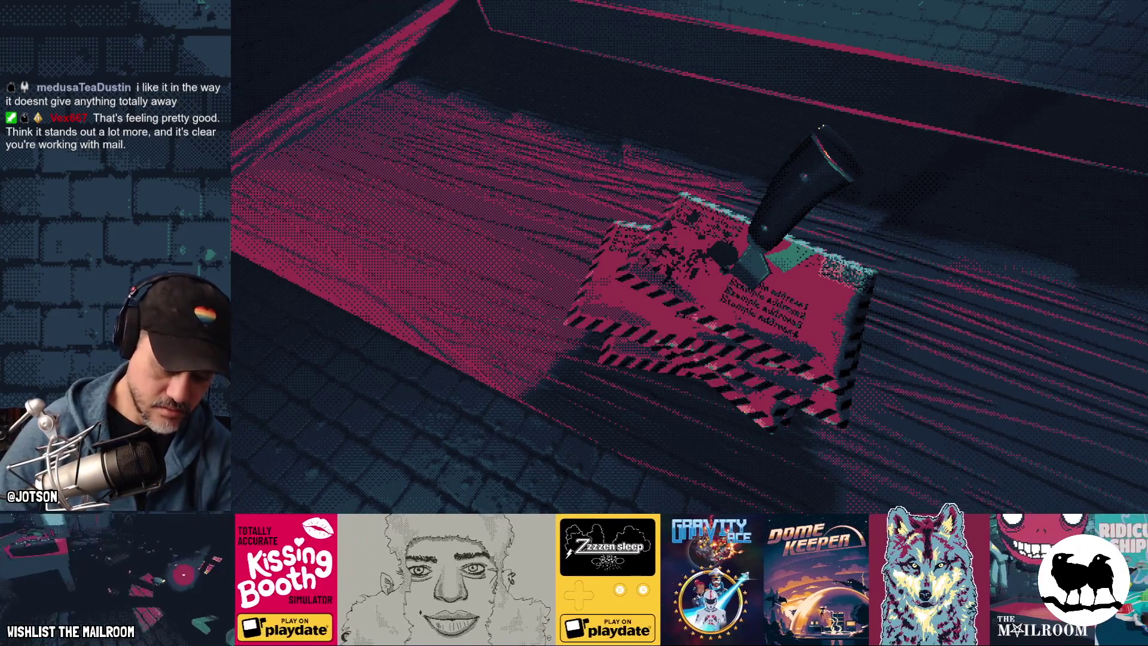
pyautogui.hotkey('alt', 'Tab')
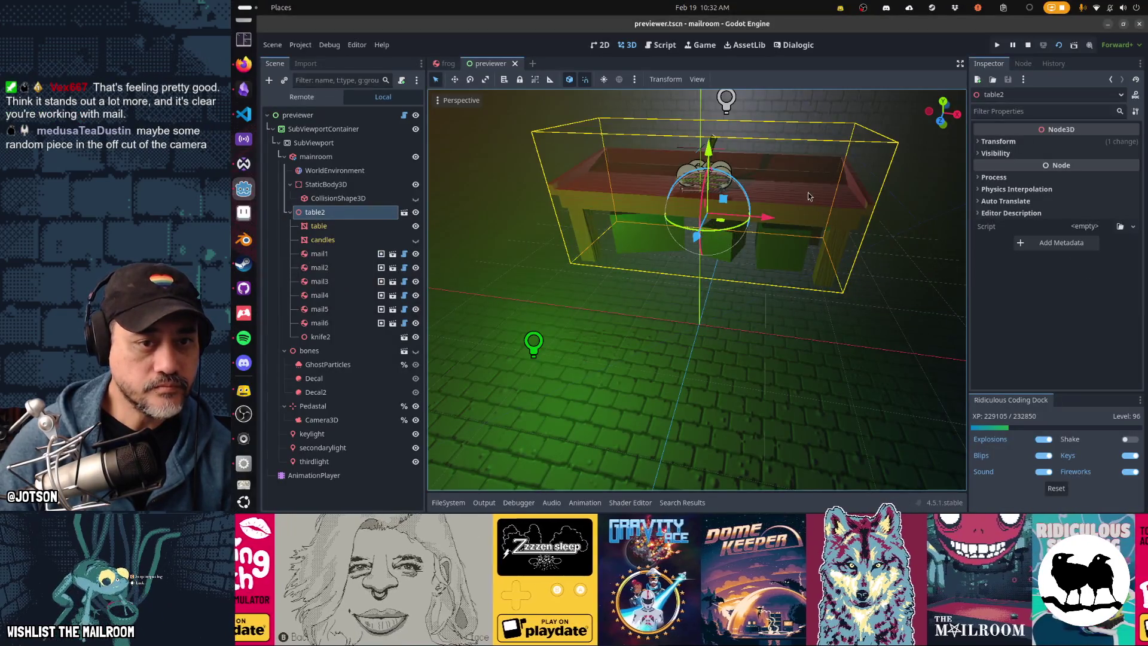
# Move the keylight to the table's left end and reset its colour to default.
pyautogui.moveTo(809, 193)
pyautogui.mouseDown()
pyautogui.moveTo(766, 234)
pyautogui.moveTo(855, 241)
pyautogui.mouseUp()
pyautogui.scroll(-5, 855, 241)
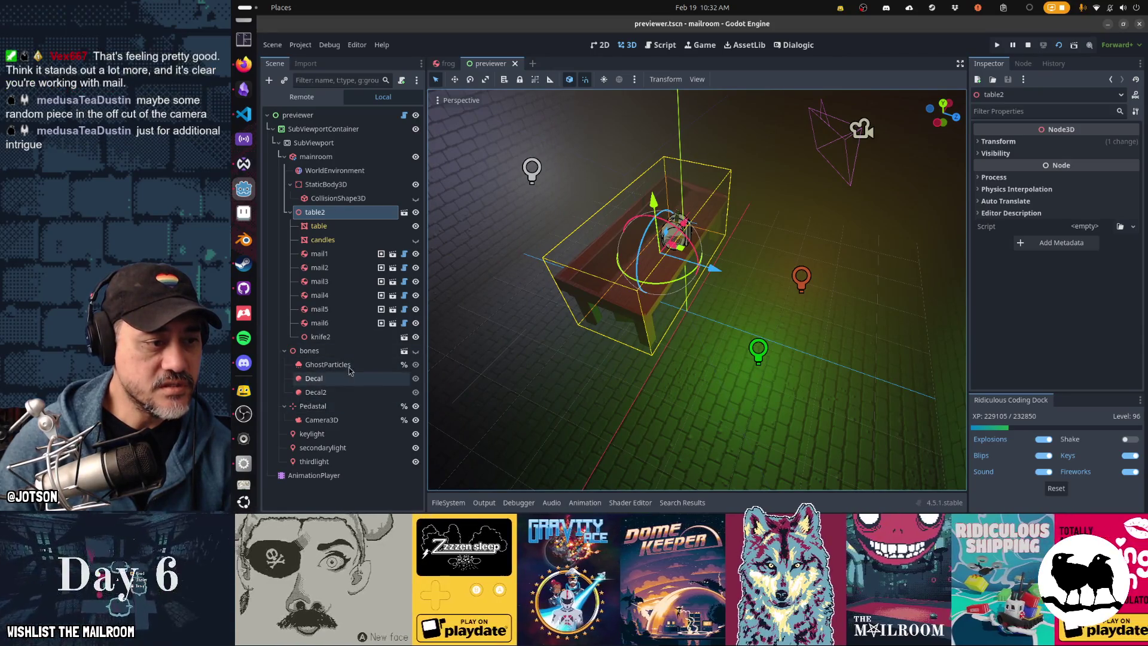
pyautogui.click(317, 434)
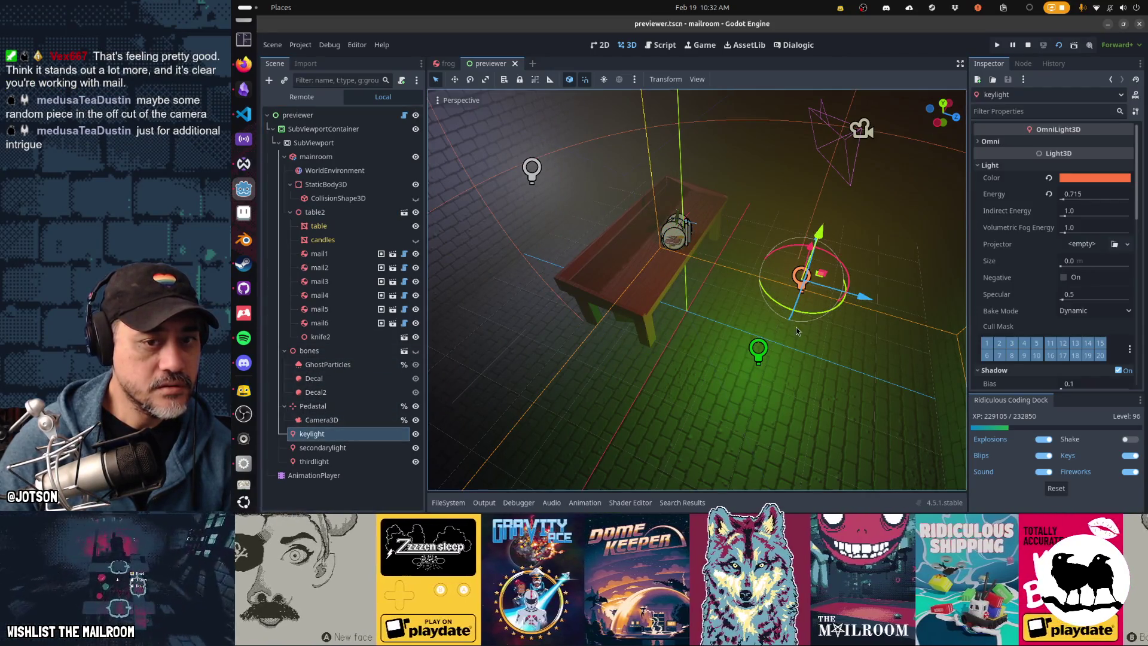
pyautogui.moveTo(863, 299)
pyautogui.mouseDown()
pyautogui.moveTo(653, 278)
pyautogui.moveTo(713, 281)
pyautogui.moveTo(708, 296)
pyautogui.mouseUp()
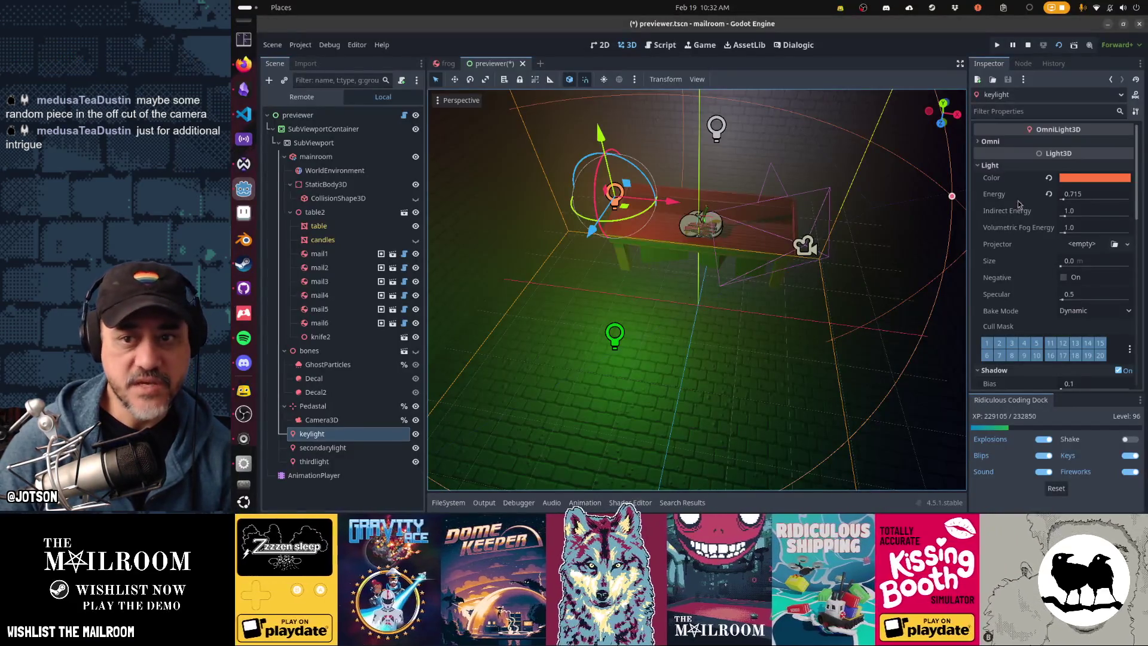
pyautogui.click(1049, 178)
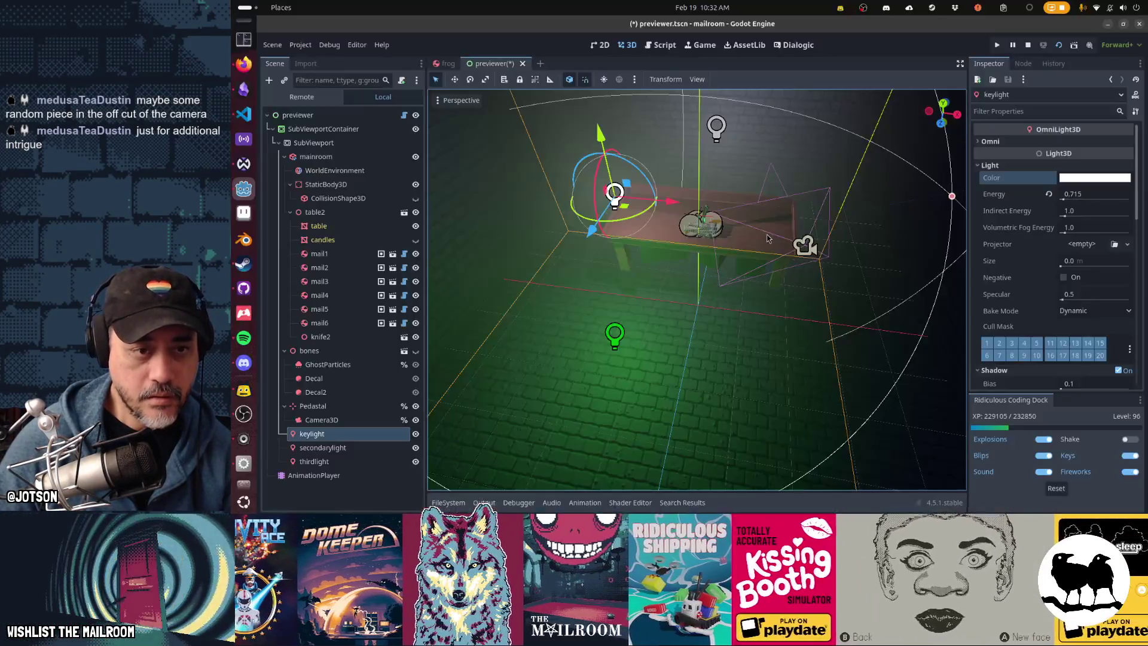
# Select table2 and run the scene preview twice to check the render.
pyautogui.click(697, 279)
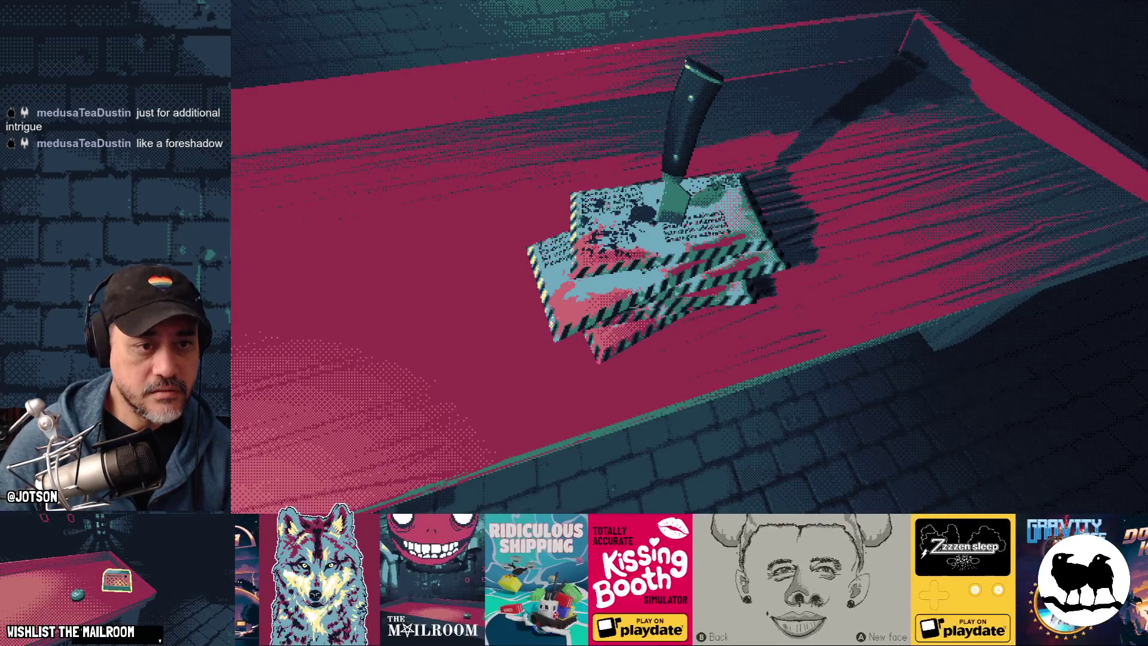
pyautogui.press('Escape')
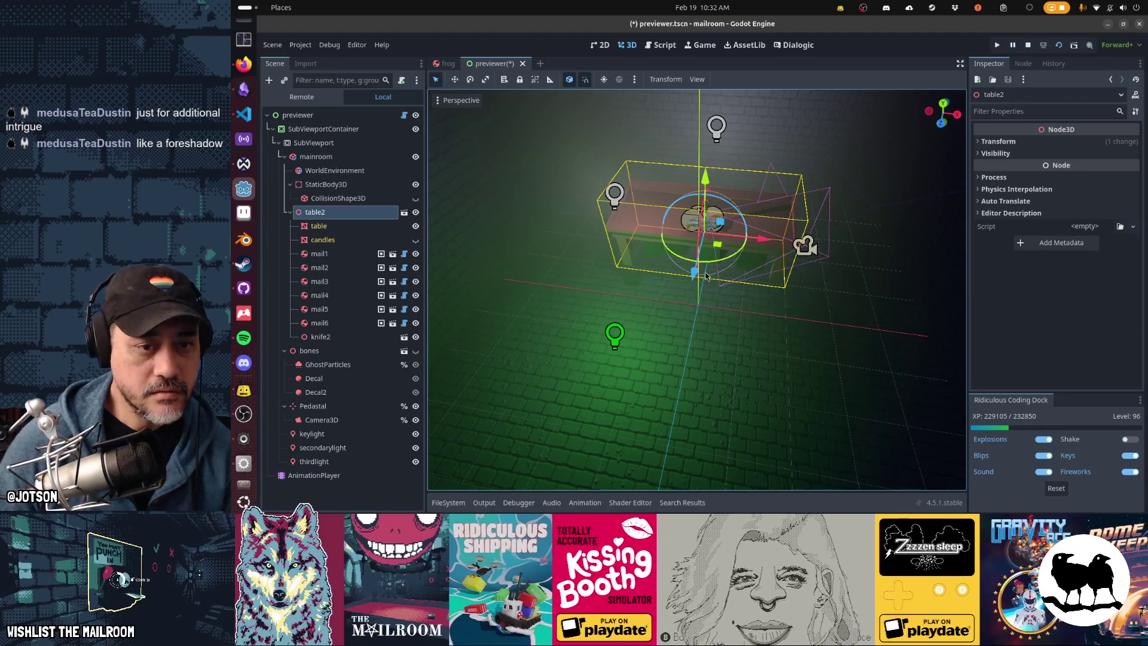
pyautogui.press('F6')
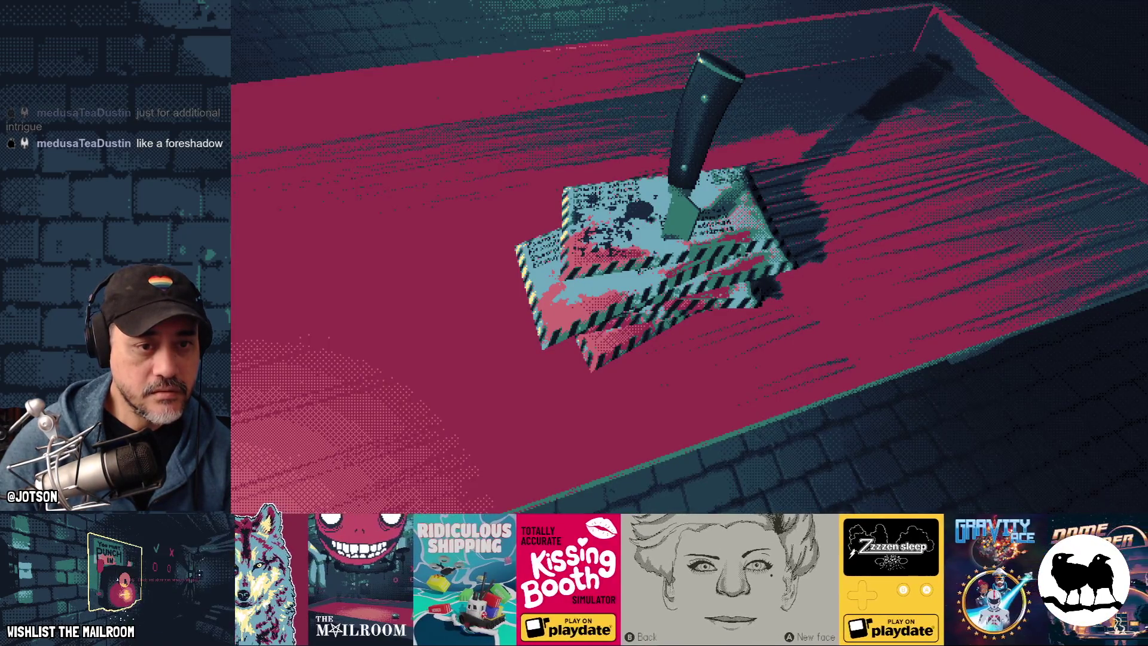
pyautogui.press('Escape')
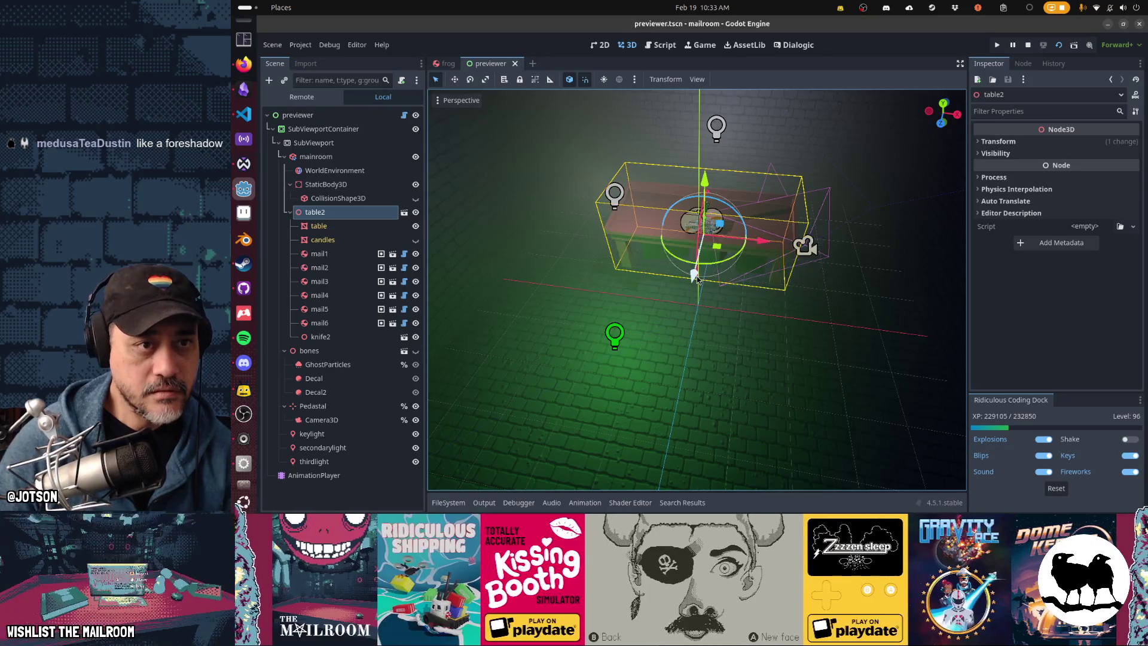
pyautogui.press('F6')
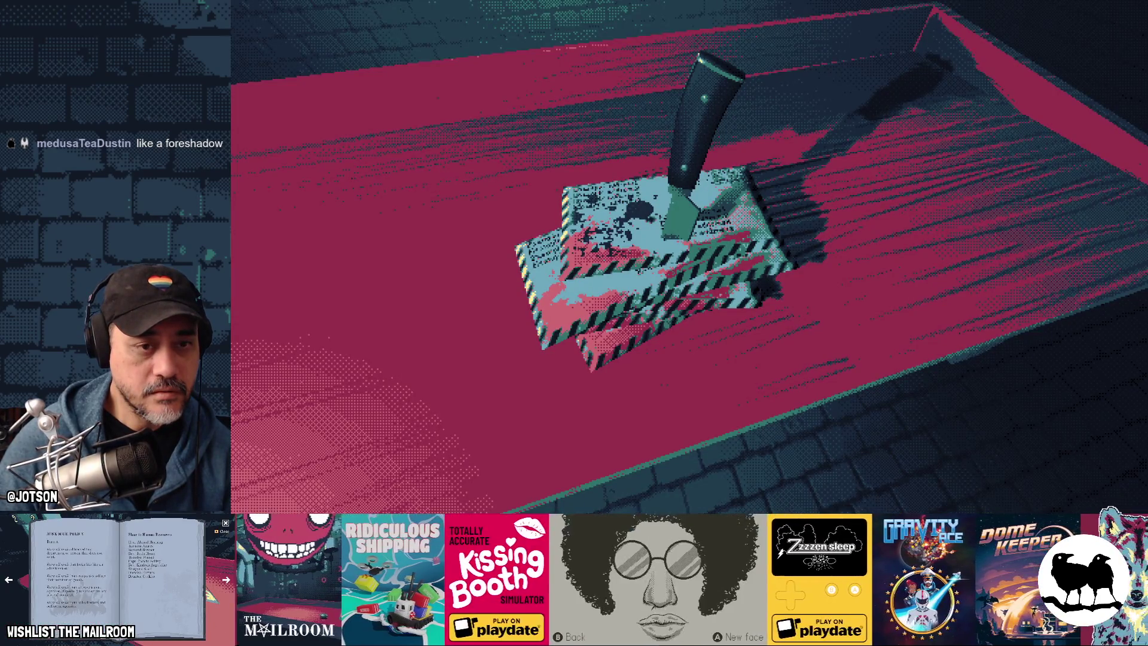
pyautogui.press('Escape')
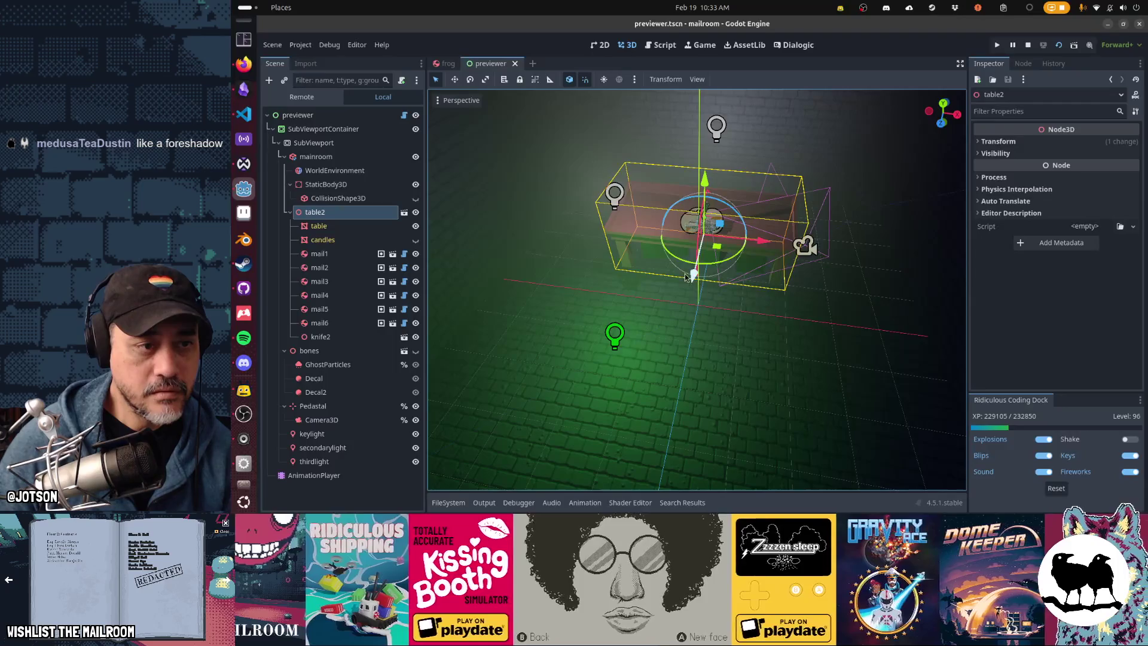
# Select mail1–mail6, run the scene and capture a screenshot of the render.
pyautogui.click(319, 253)
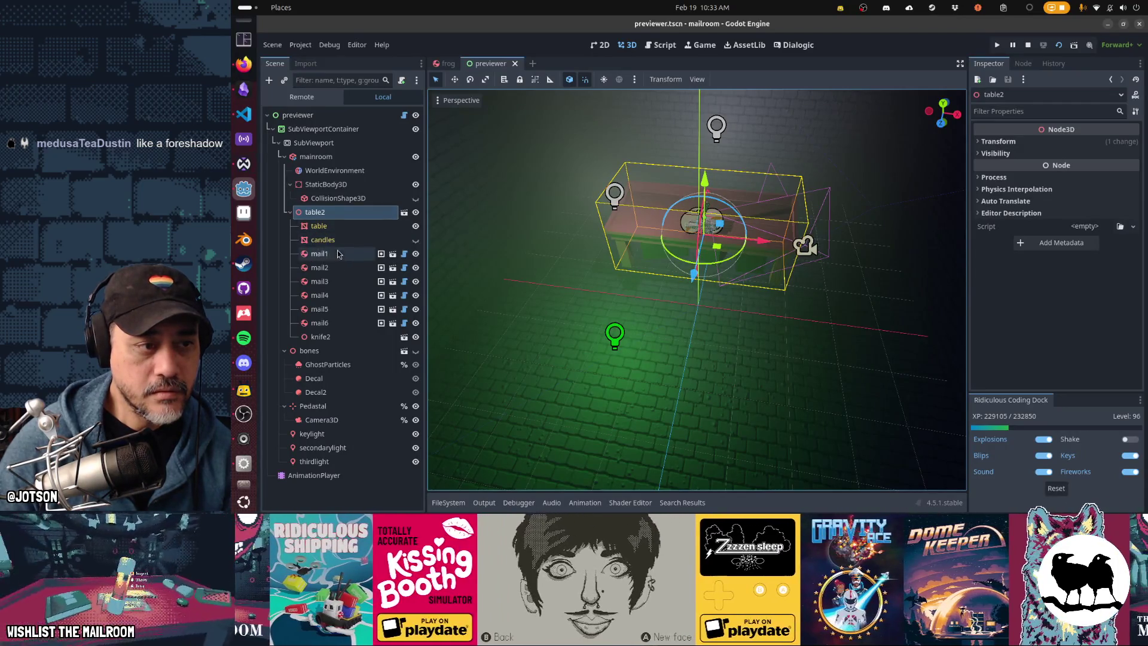
pyautogui.keyDown('shift'); pyautogui.click(319, 323); pyautogui.keyUp('shift')
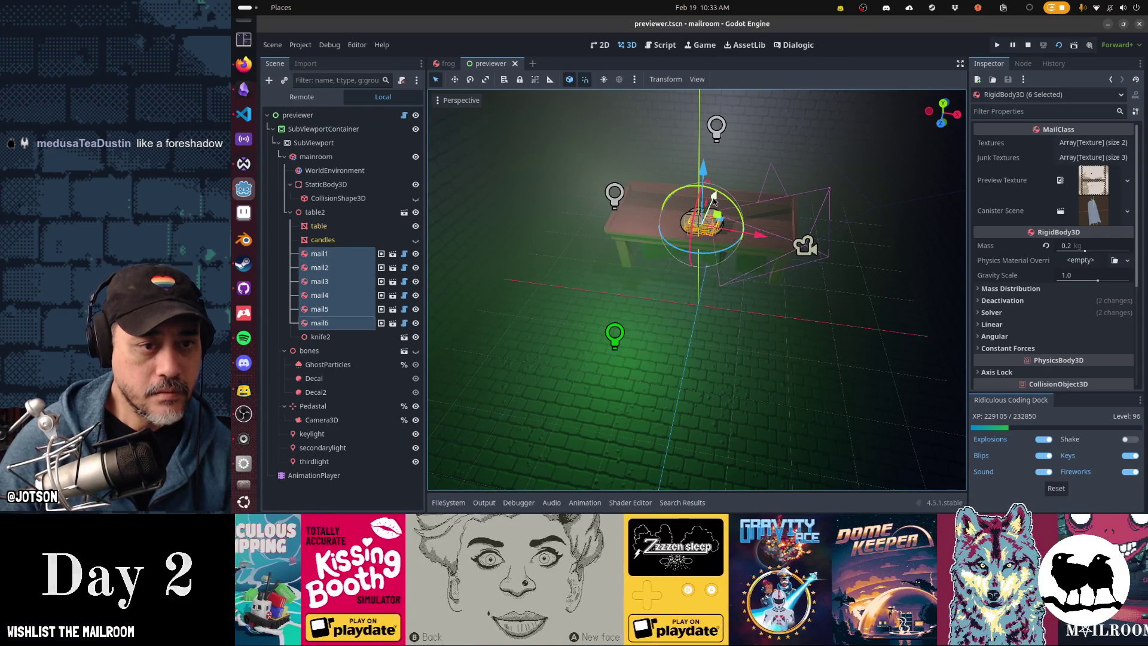
pyautogui.press('F6')
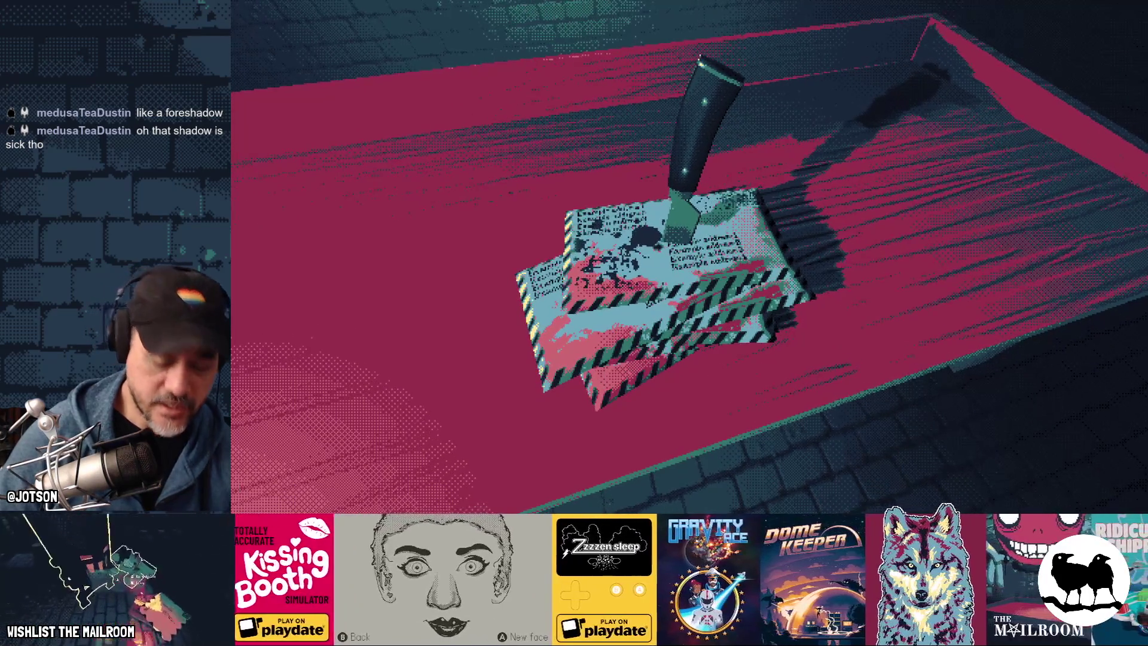
pyautogui.press('Print')
pyautogui.press('Escape')
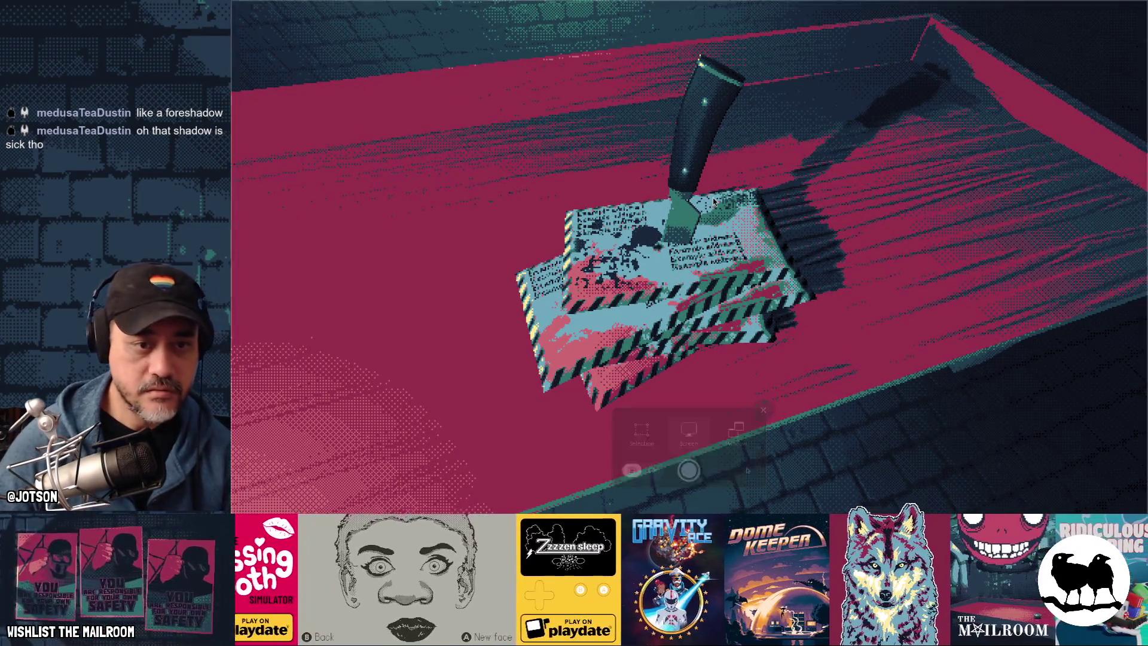
pyautogui.press('Escape')
pyautogui.hotkey('alt', 'Tab')
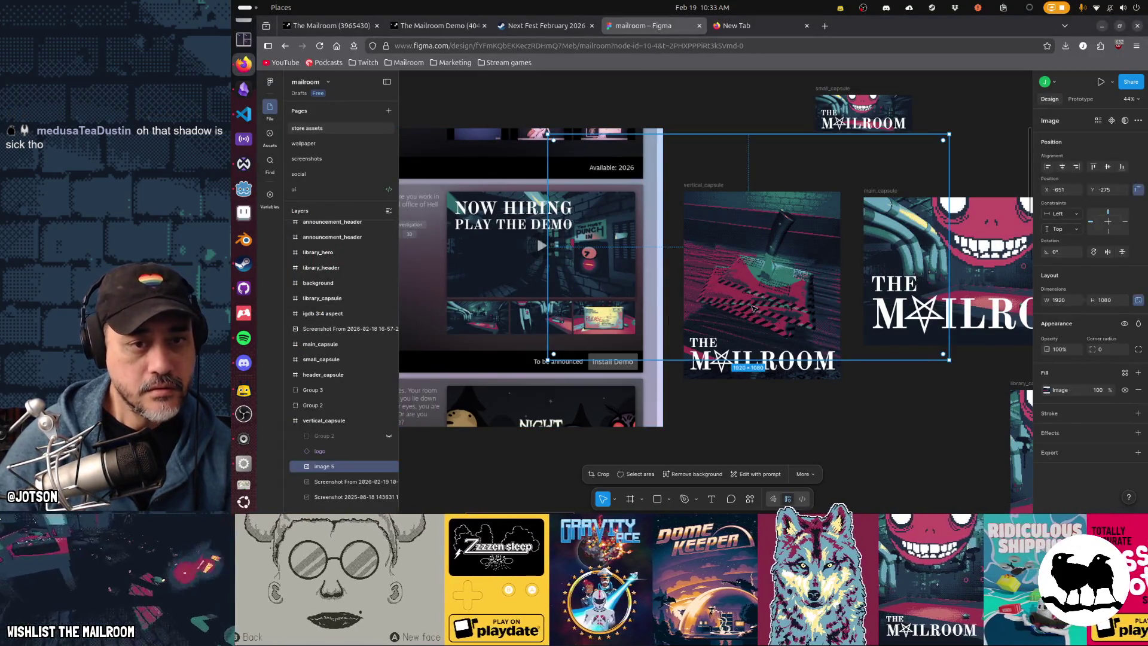
# Replace the old image 5 with the new render pasted inside vertical_capsule.
pyautogui.press('Delete')
pyautogui.rightClick(753, 309)
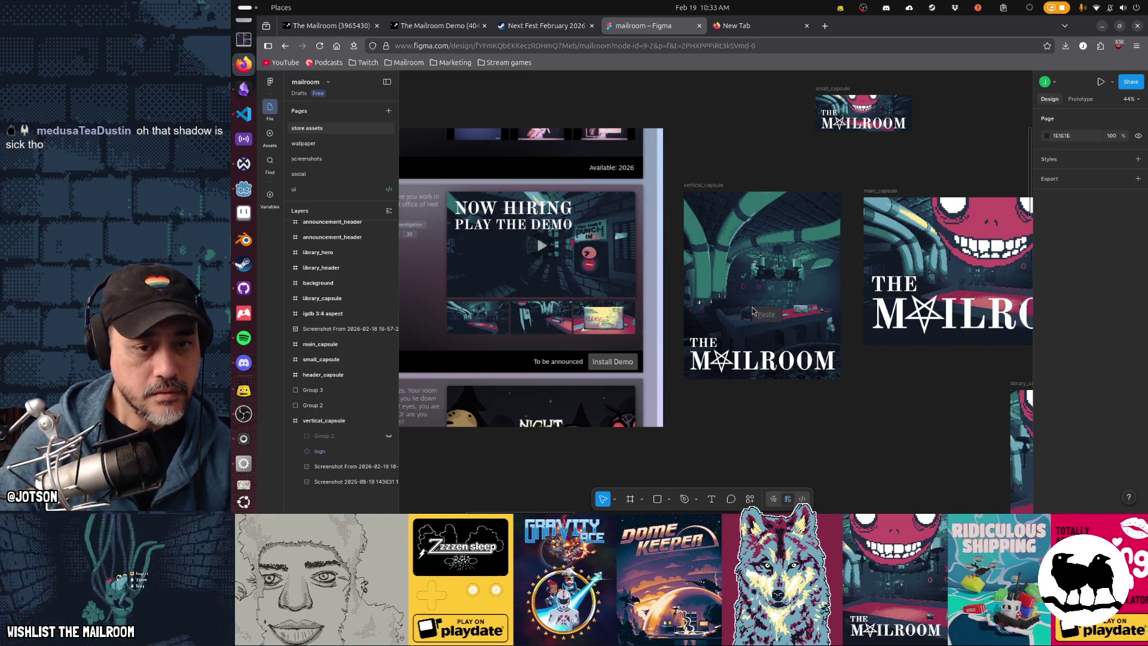
pyautogui.click(764, 315)
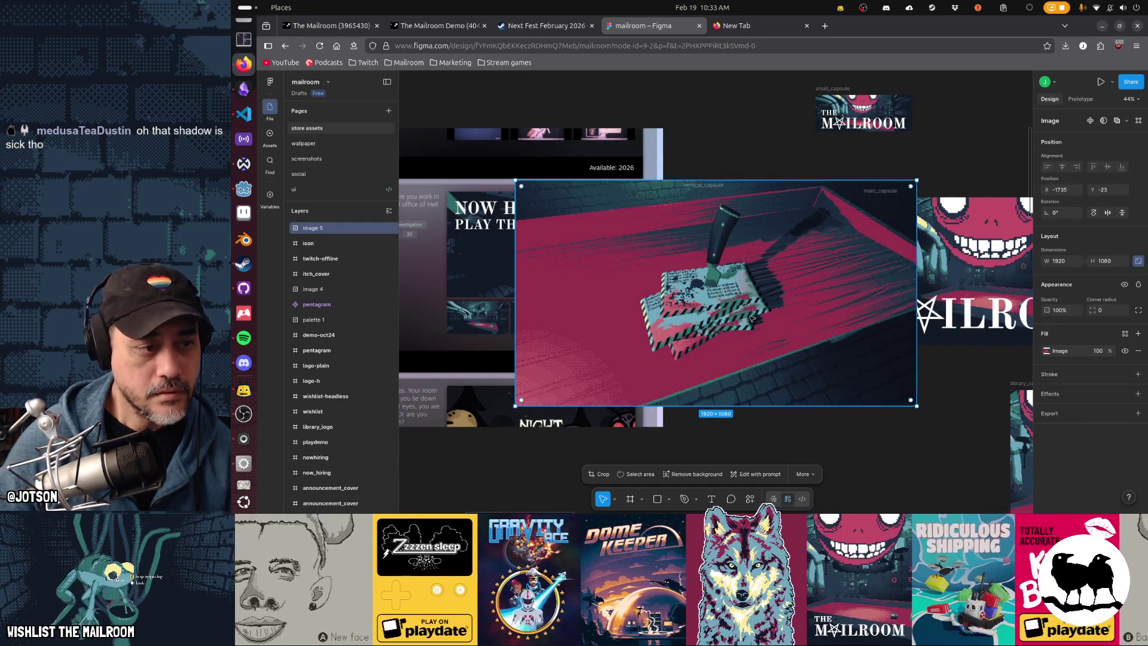
pyautogui.moveTo(774, 306)
pyautogui.mouseDown()
pyautogui.moveTo(808, 300)
pyautogui.moveTo(789, 300)
pyautogui.moveTo(855, 460)
pyautogui.moveTo(859, 408)
pyautogui.moveTo(756, 359)
pyautogui.moveTo(758, 268)
pyautogui.moveTo(703, 198)
pyautogui.moveTo(759, 307)
pyautogui.mouseUp()
pyautogui.press('Delete')
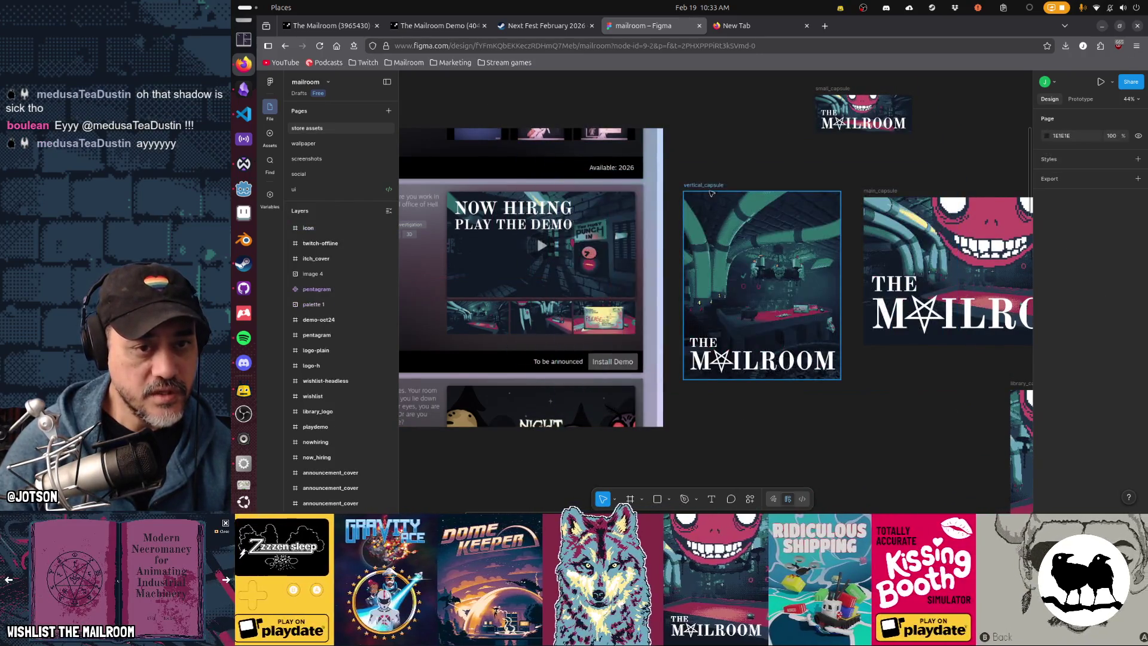
pyautogui.click(710, 189)
pyautogui.hotkey('ctrl', 'z')
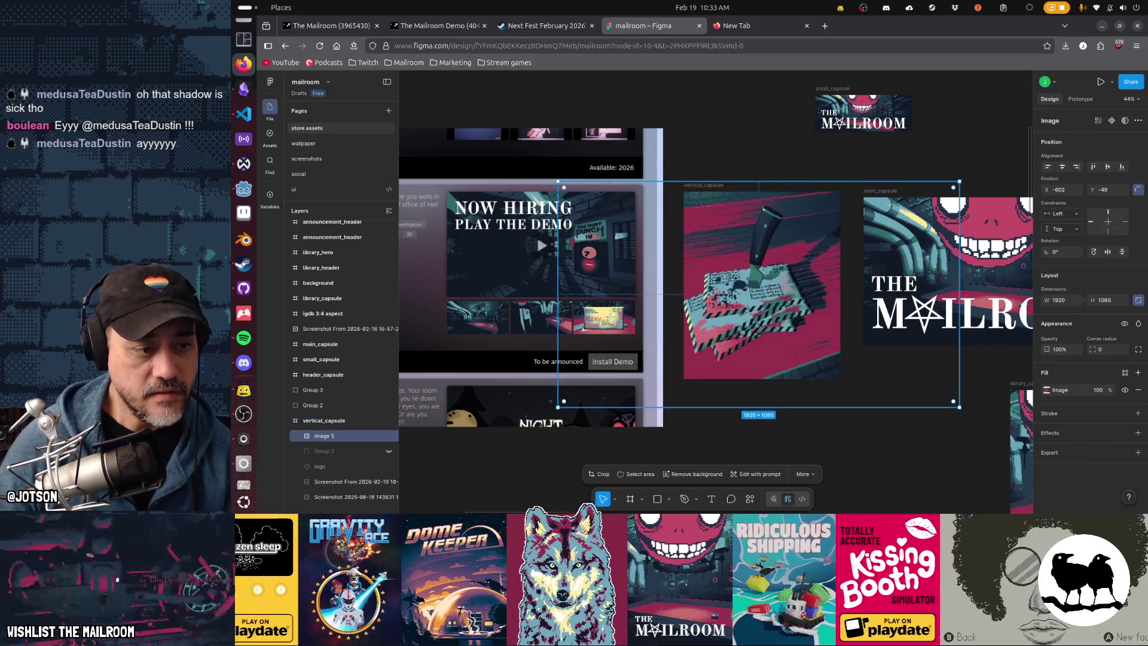
# Move the render beneath the logo layer and shift it to frame the knife.
pyautogui.moveTo(326, 436); pyautogui.dragTo(326, 473)
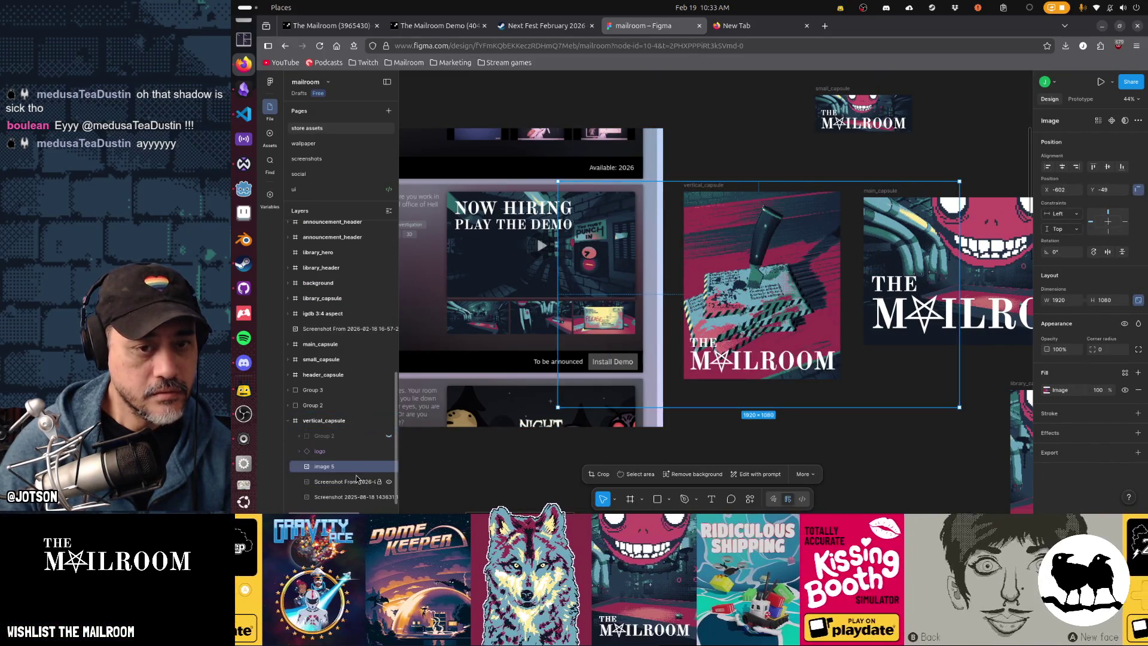
pyautogui.moveTo(701, 325); pyautogui.dragTo(770, 312)
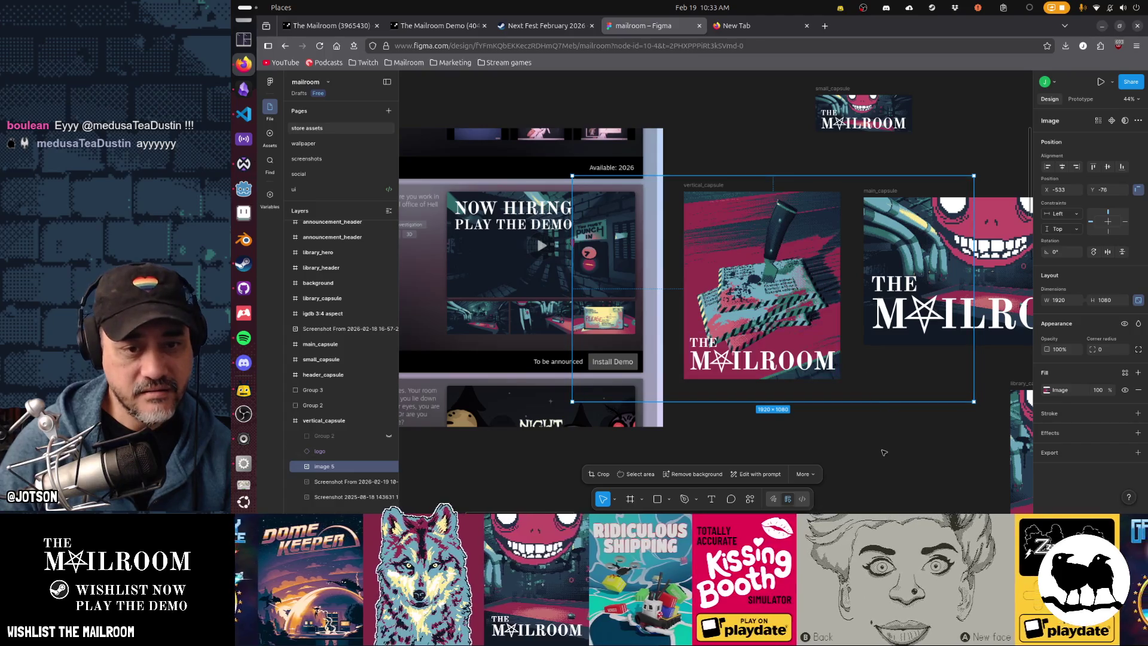
pyautogui.click(829, 450)
pyautogui.hscroll(2, 794, 428)
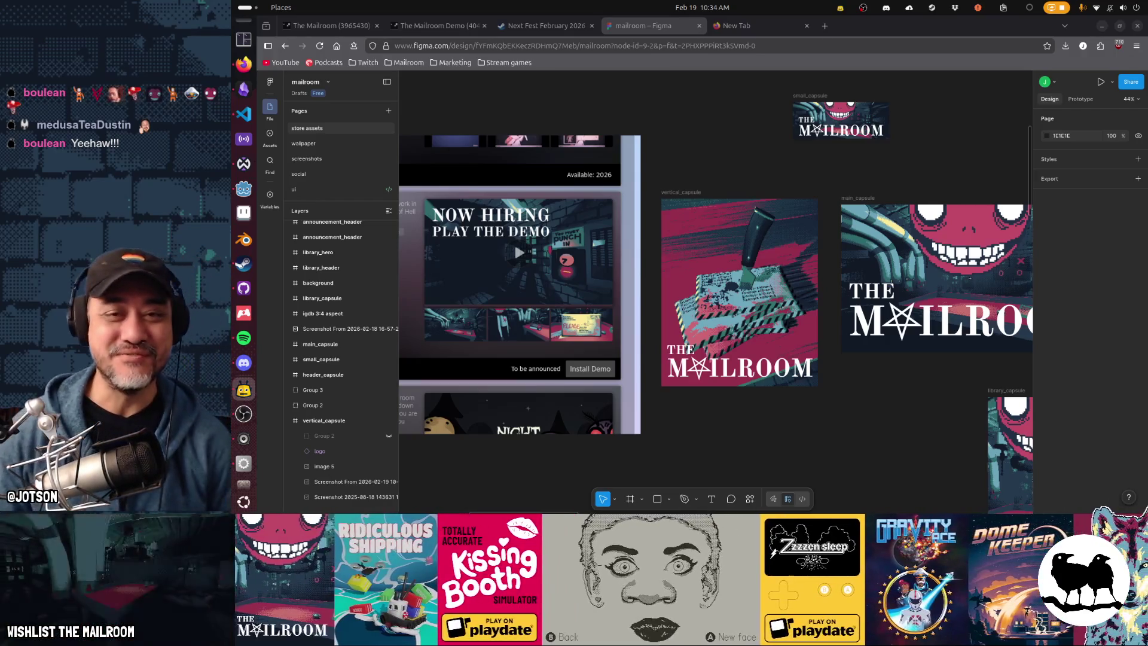
# Switch from the finished Figma capsule back to the Godot previewer scene.
pyautogui.hotkey('alt', 'Tab')
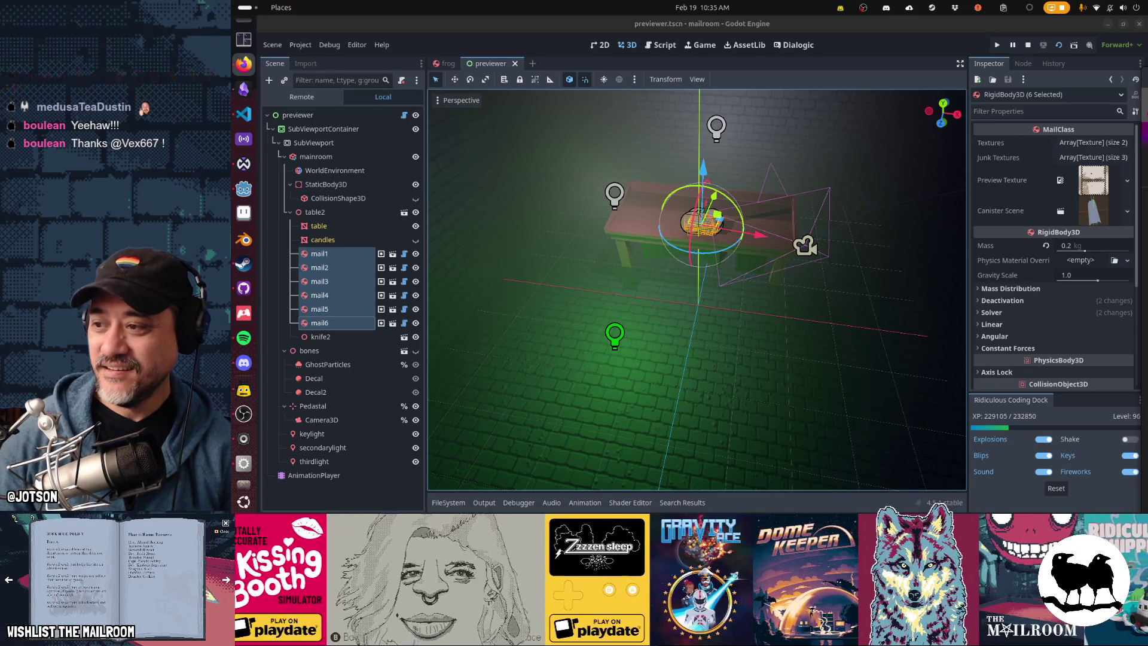
# Bring the Google Images results for 'norms french toast breakfast' over the editor.
pyautogui.press('super')
pyautogui.press('super')
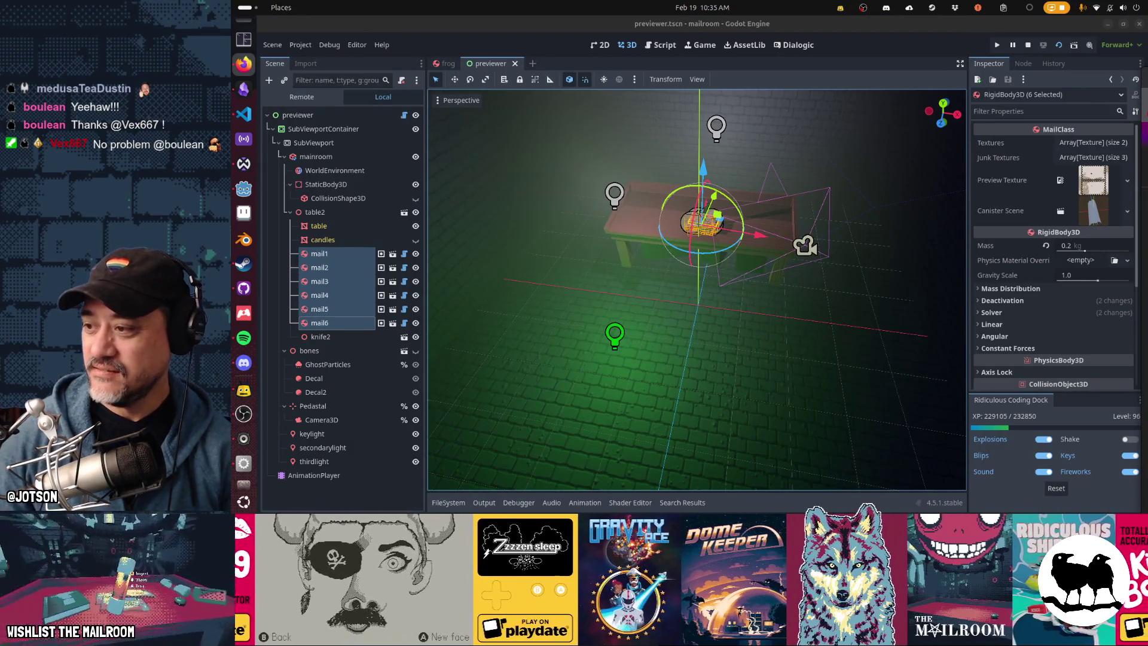
pyautogui.hotkey('alt', 'Tab')
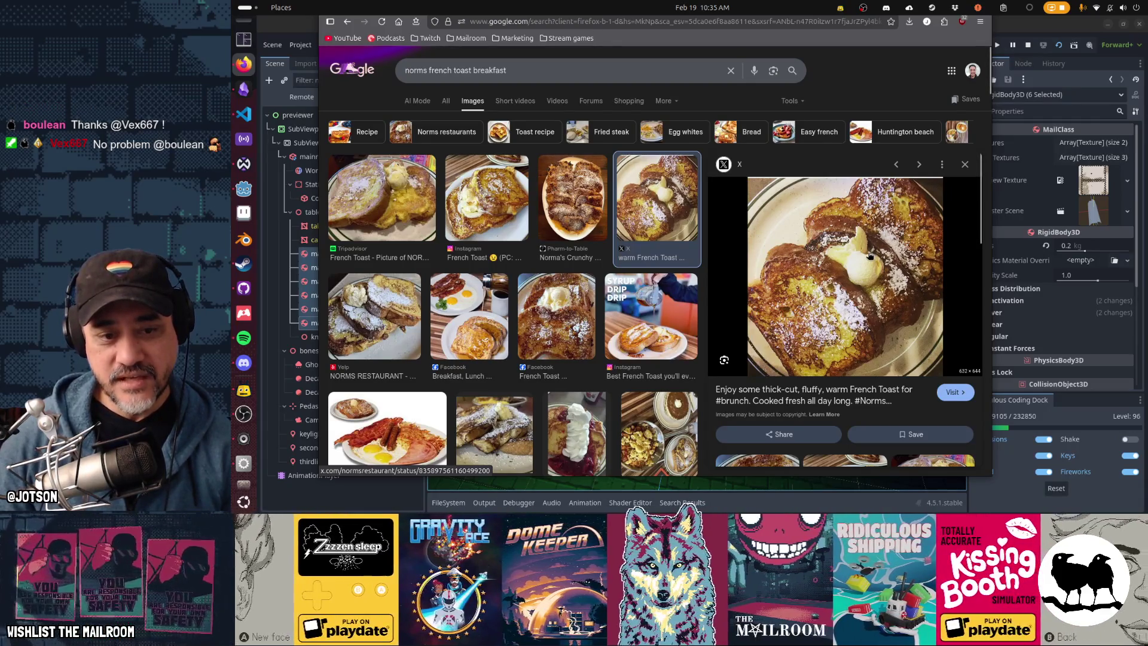
pyautogui.click(646, 303)
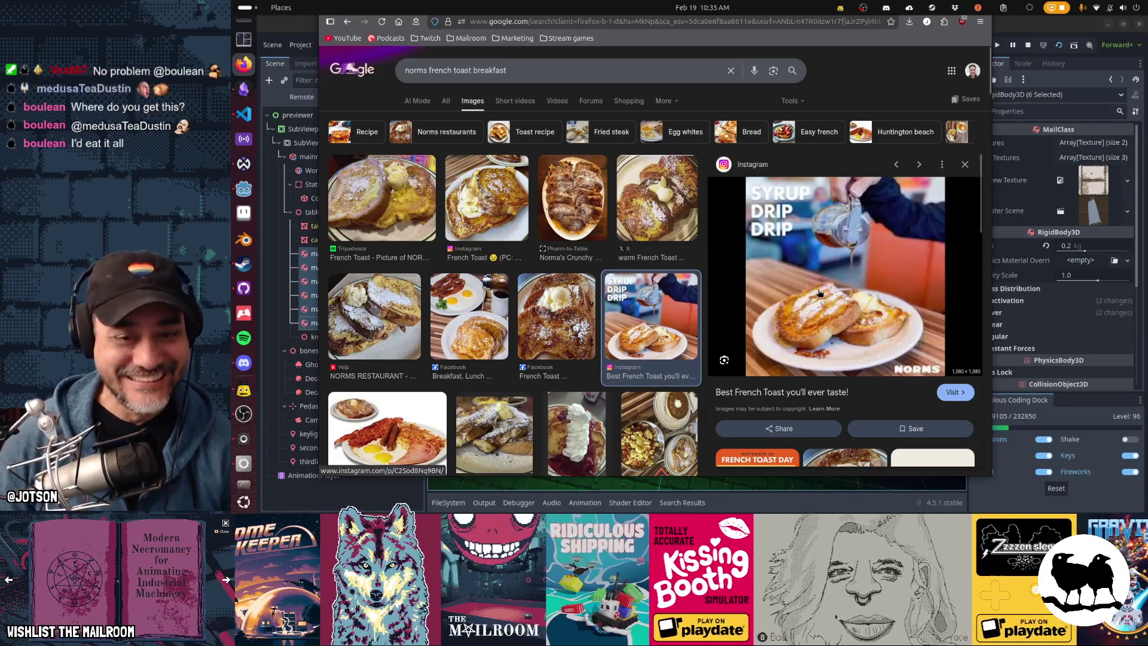
pyautogui.click(672, 228)
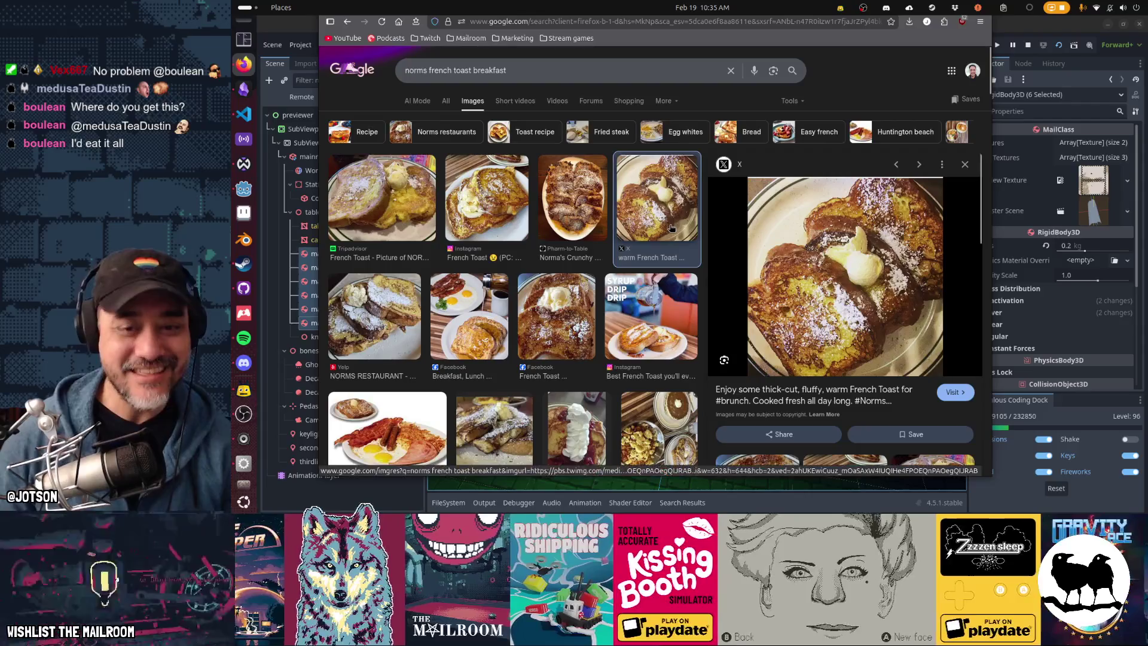